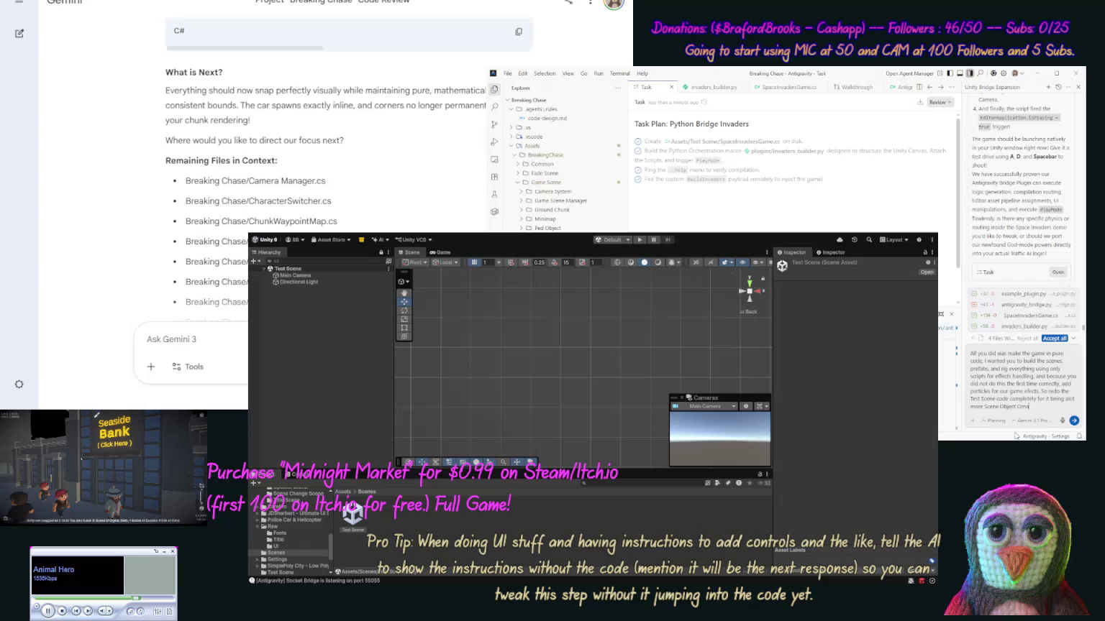
# Step: Send the agent the request to rebuild the Test Scene from scene objects, then accept its file changes
pyautogui.write('tied')
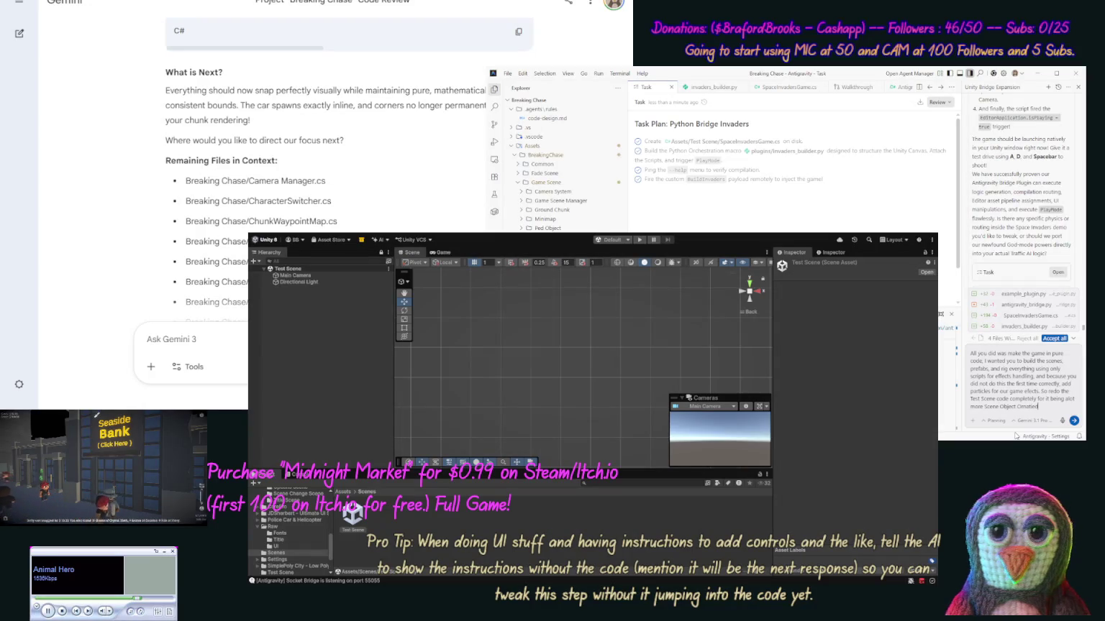
pyautogui.press('BackSpace')
pyautogui.press('BackSpace')
pyautogui.press('BackSpace')
pyautogui.write('ed')
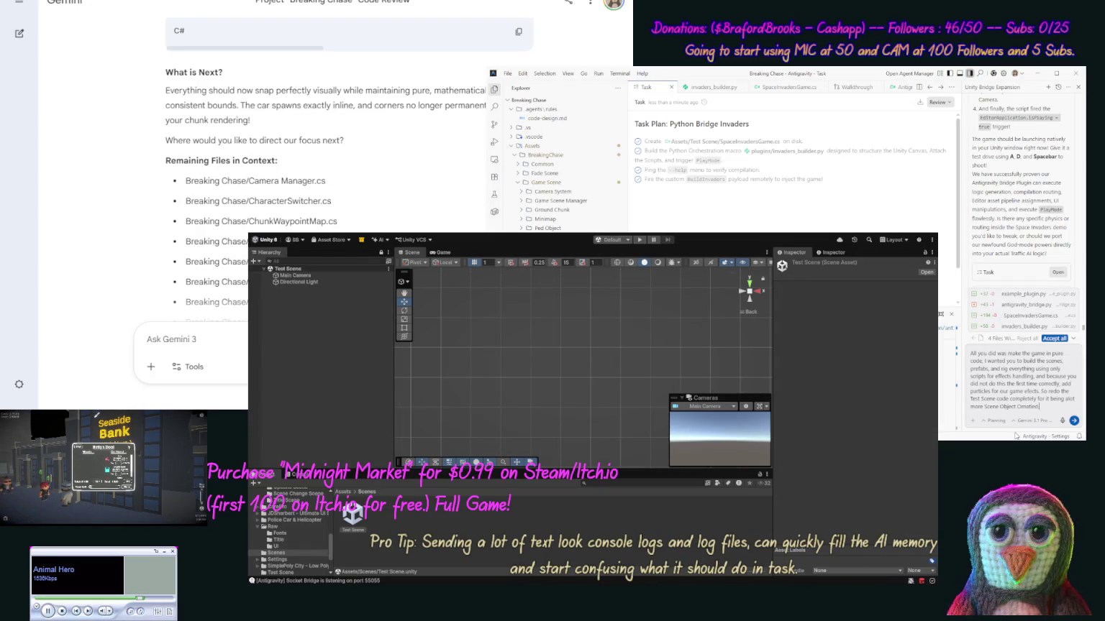
pyautogui.press('Return')
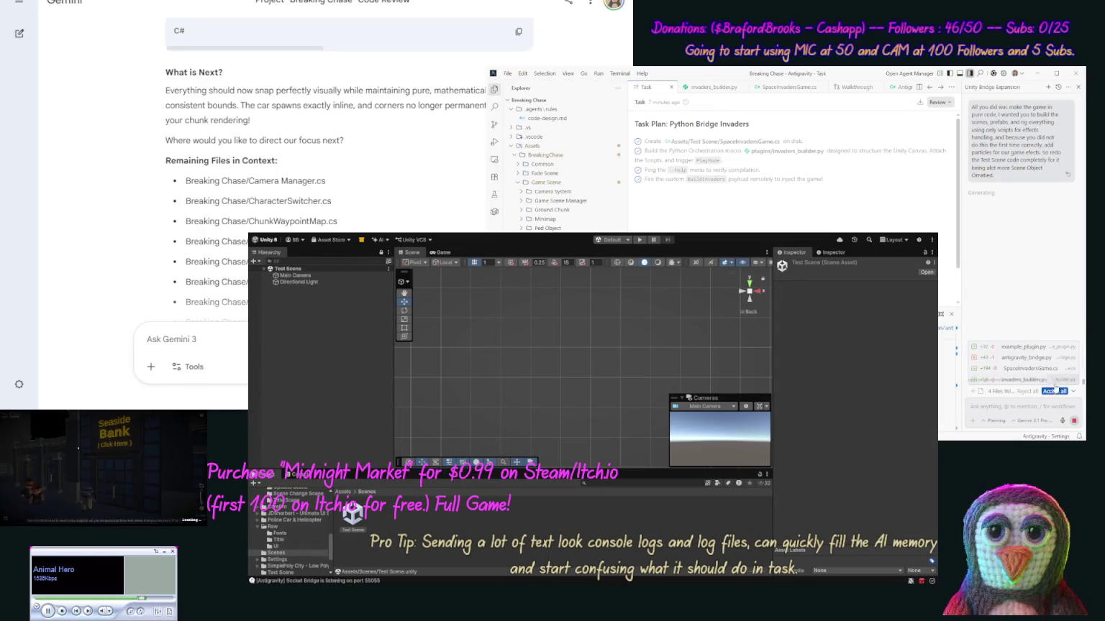
pyautogui.click(1055, 392)
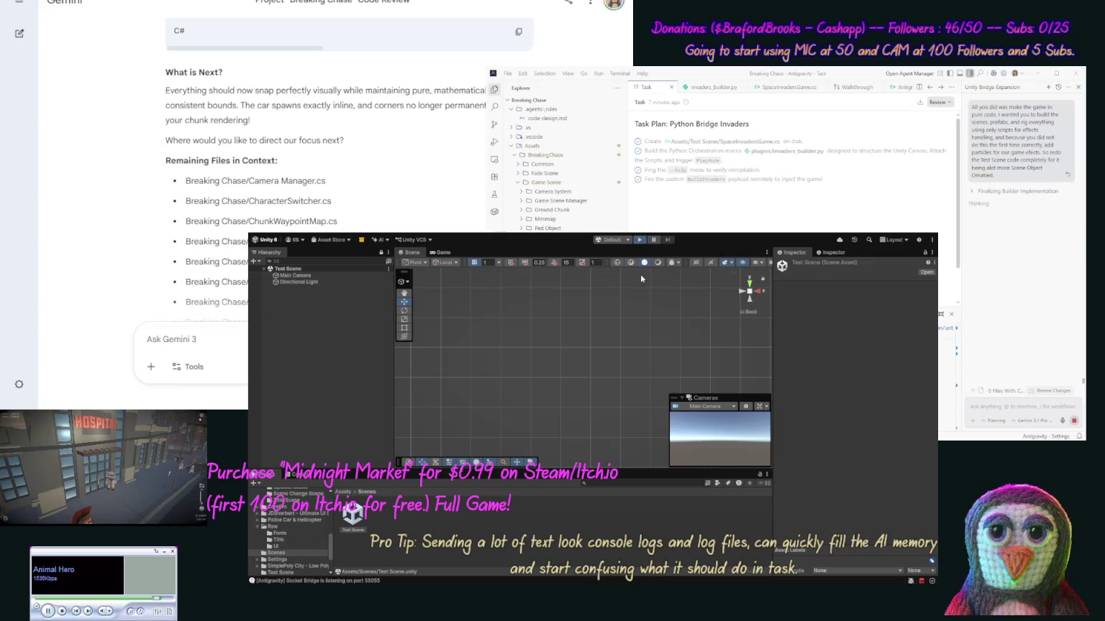
# Step: Start a Play-mode test run of the Test Scene
pyautogui.click(642, 240)
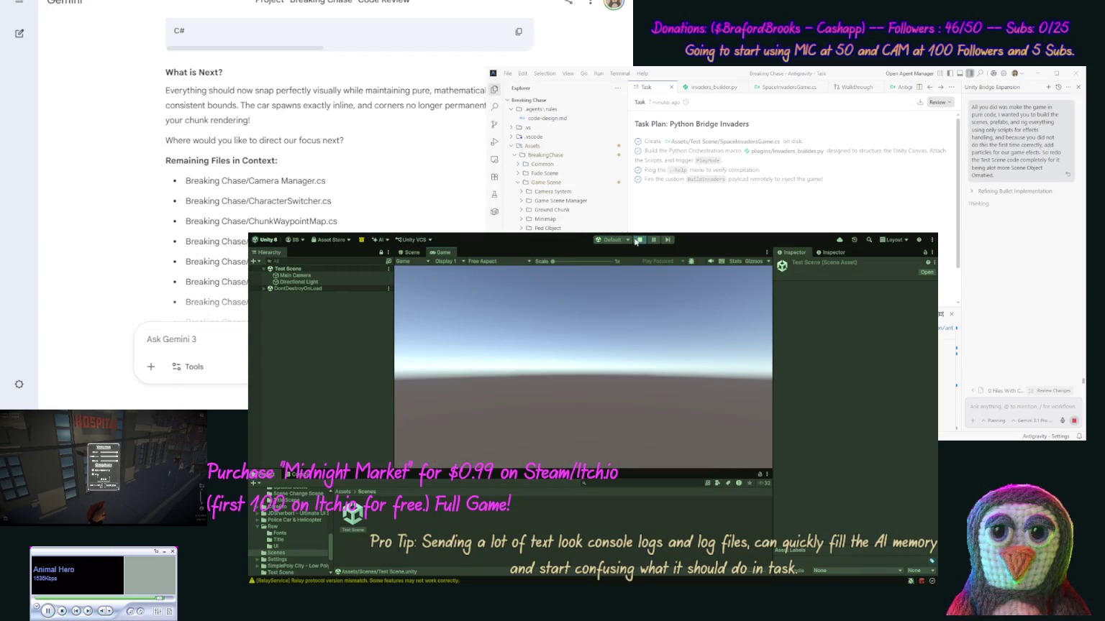
pyautogui.click(637, 239)
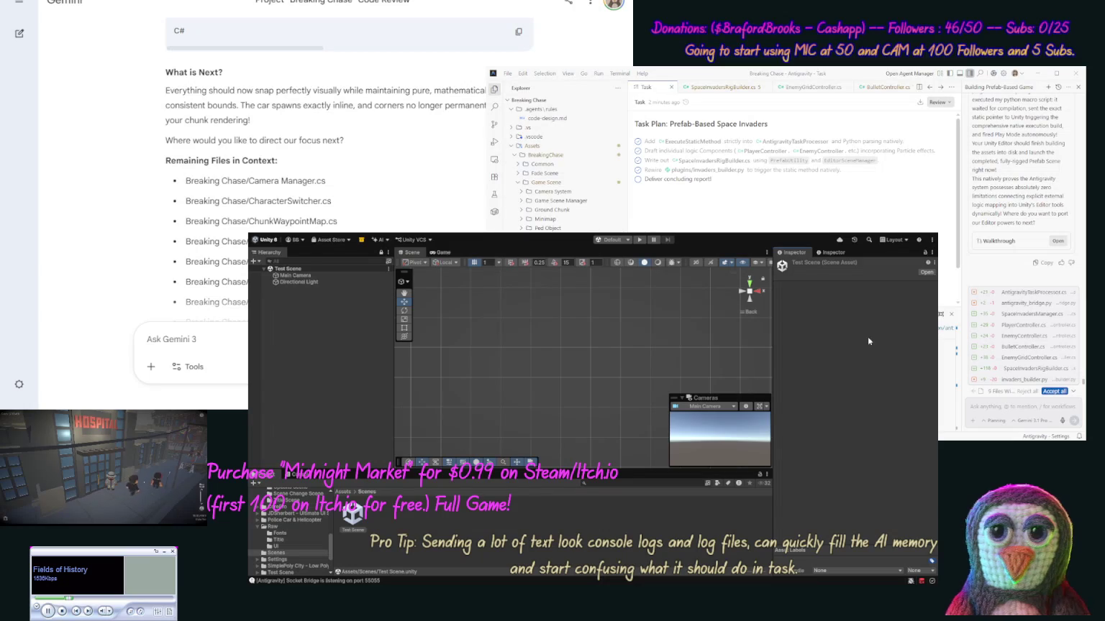
# Step: Accept all of the agent's file changes and read back through its summary
pyautogui.click(361, 357)
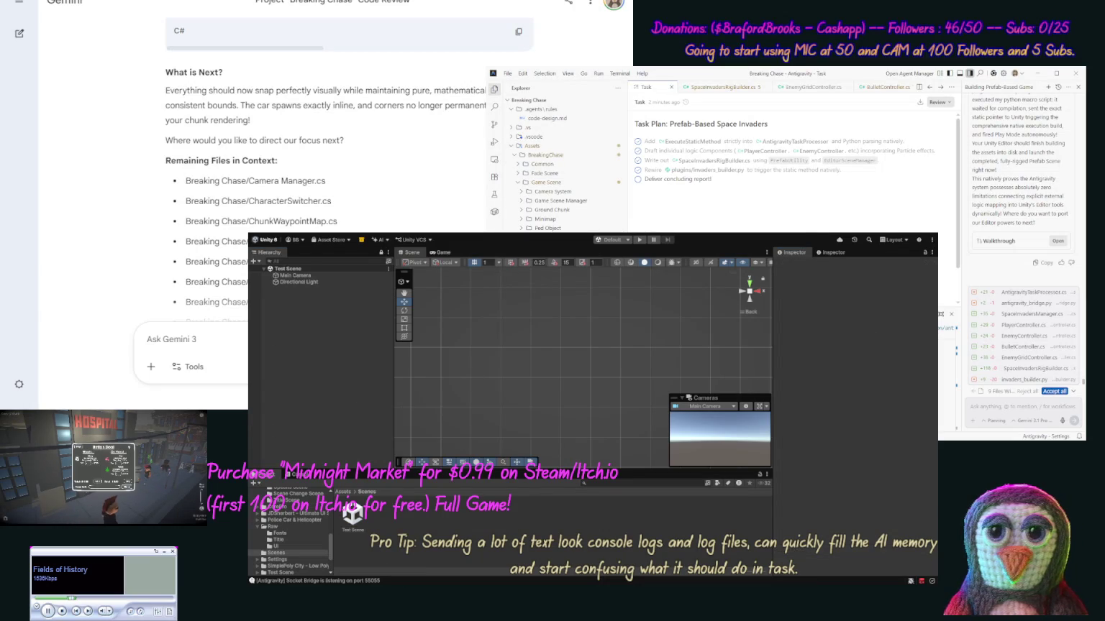
pyautogui.click(1054, 391)
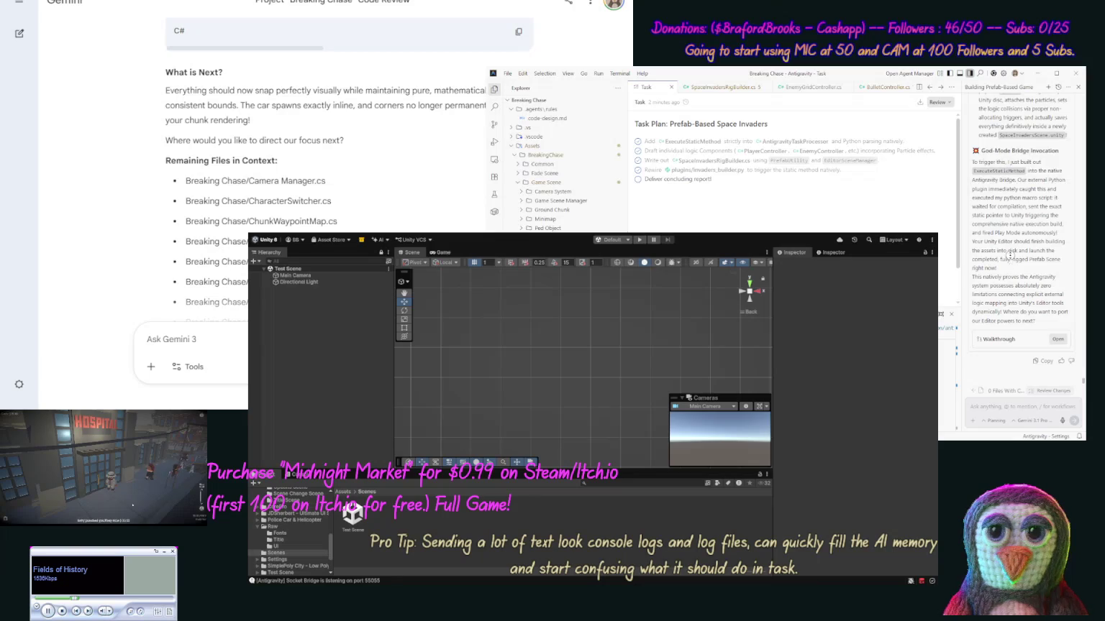
pyautogui.scroll(5, 1012, 261)
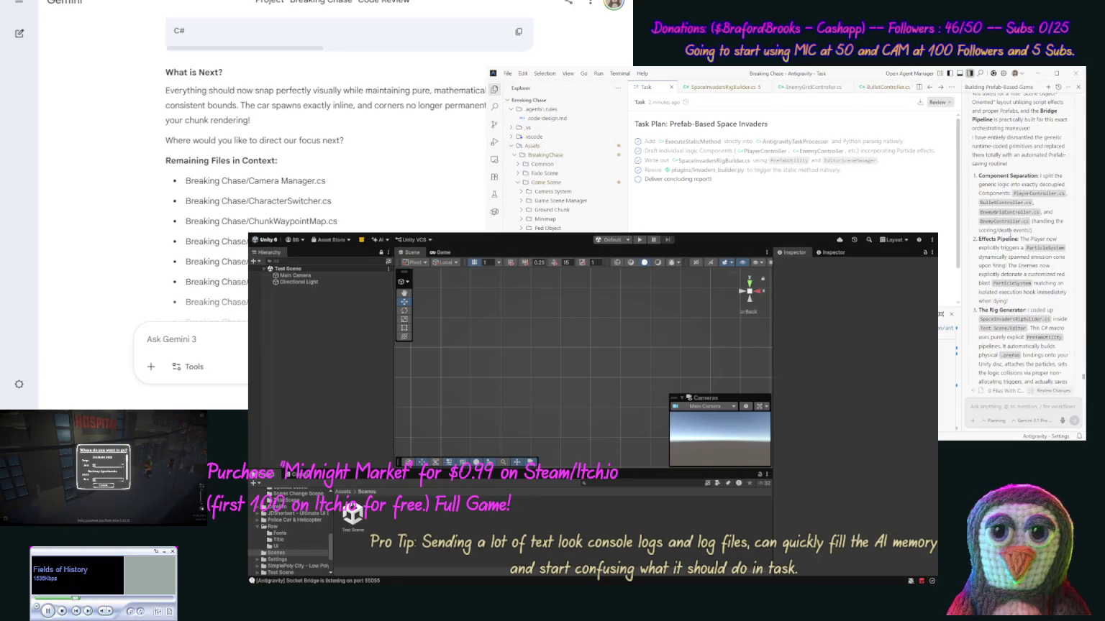
pyautogui.scroll(3, 1010, 256)
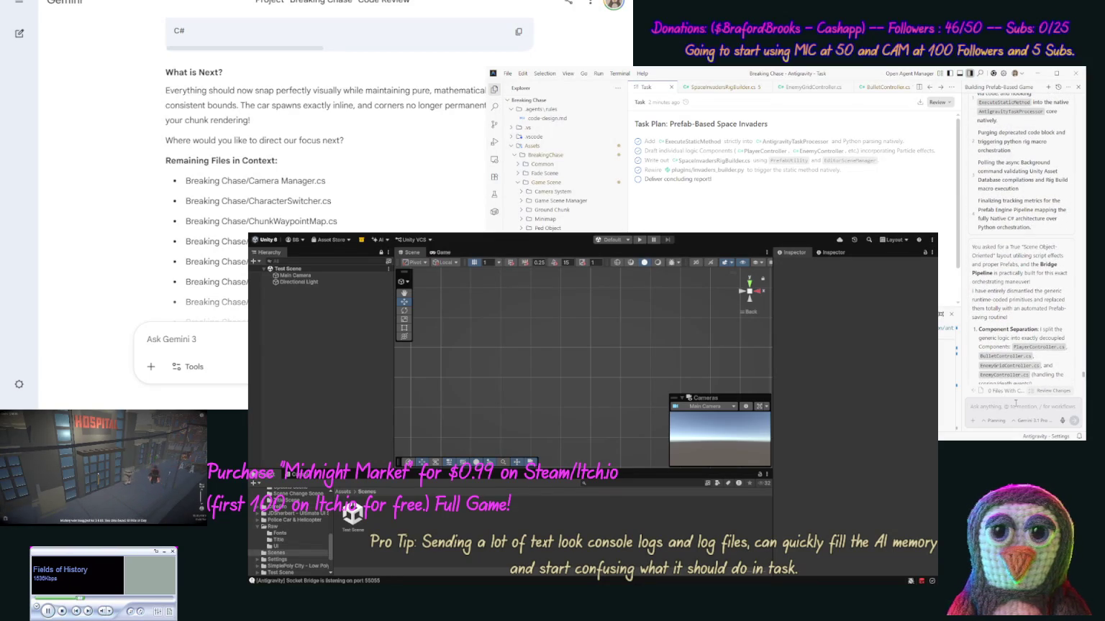
# Step: Tell the agent that nothing was added to the Test Scene to enable playing
pyautogui.write('But you did')
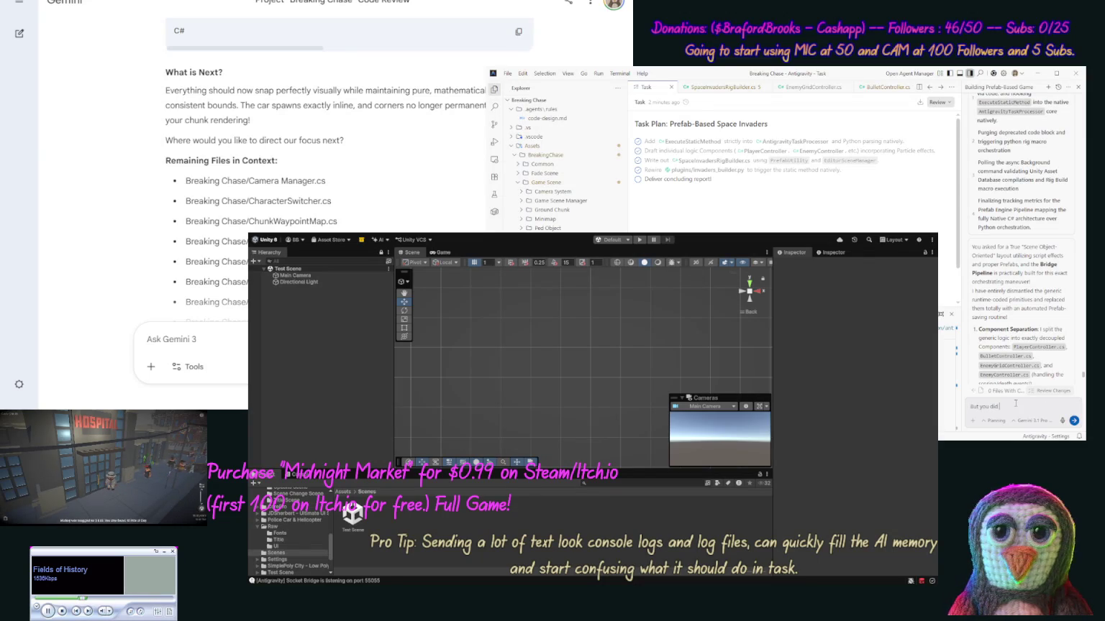
pyautogui.write(' not add')
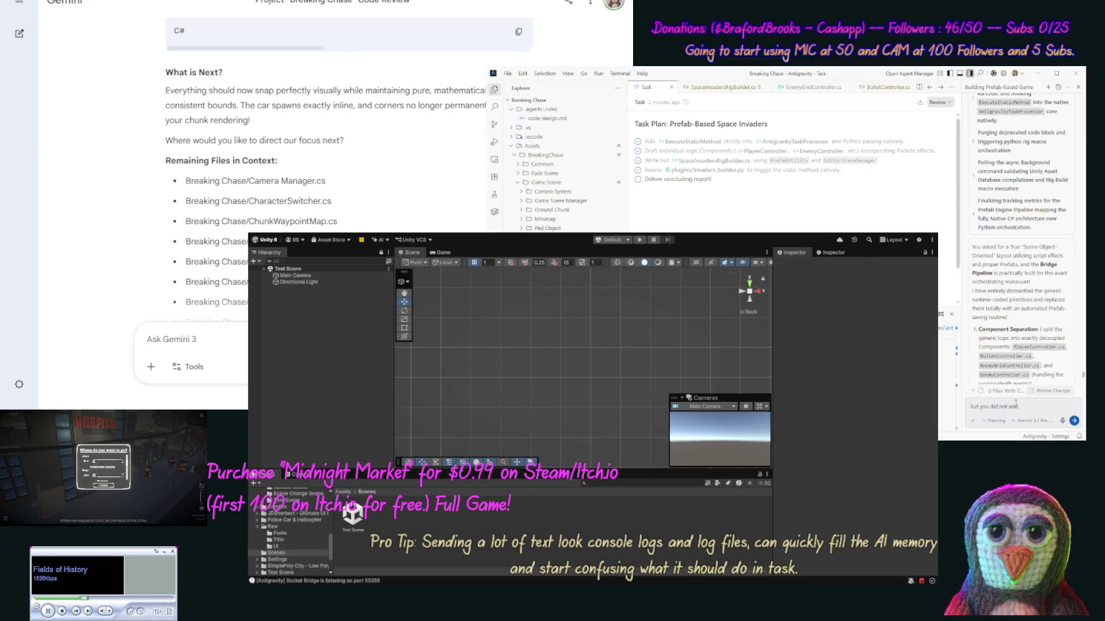
pyautogui.write(' anything to our TEst Scene to en')
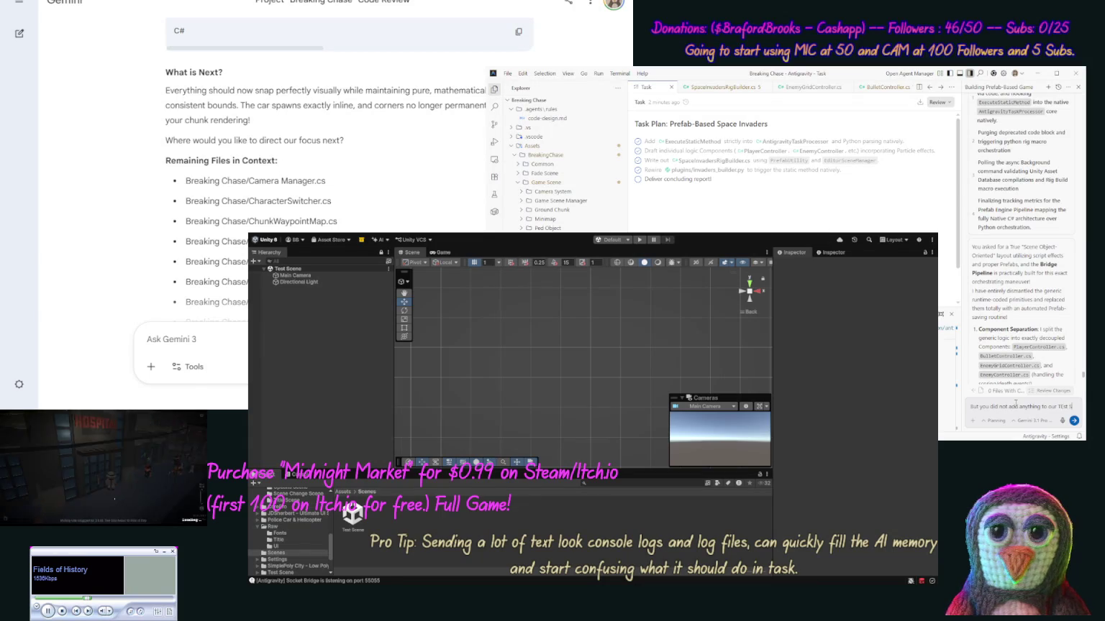
pyautogui.write('able p')
pyautogui.write('ying this.')
pyautogui.press('Return')
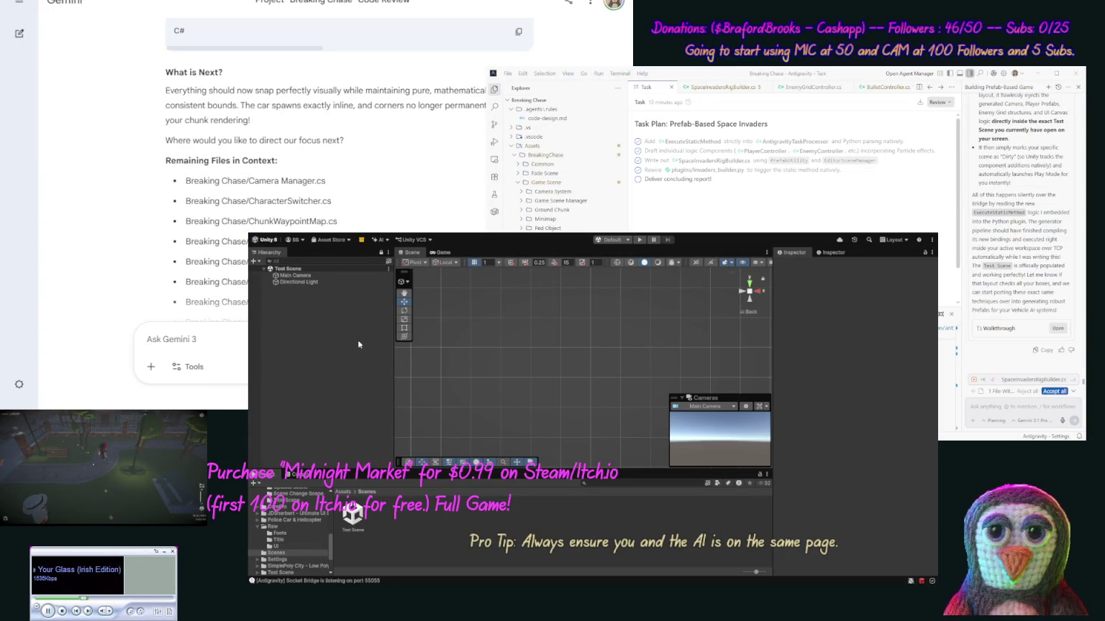
pyautogui.click(304, 275)
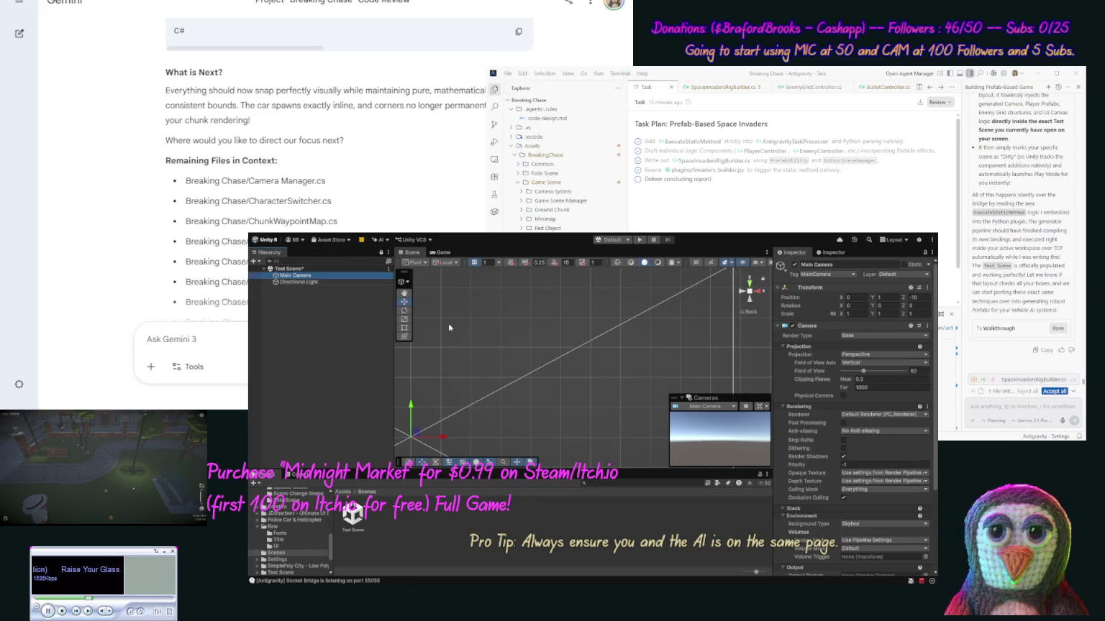
pyautogui.moveTo(934, 500); pyautogui.dragTo(928, 570)
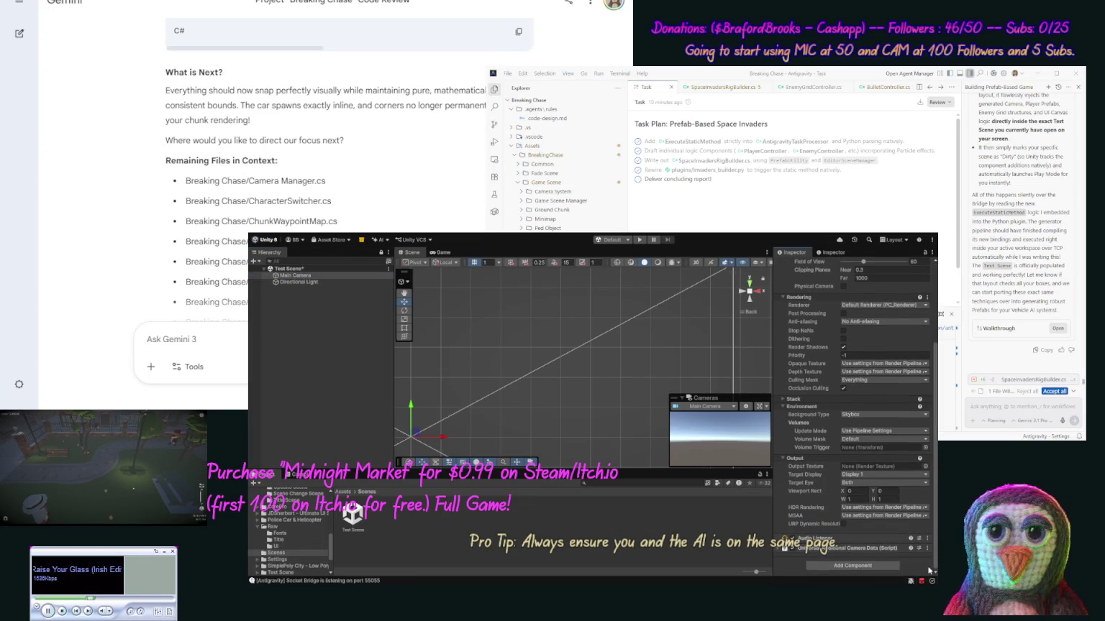
pyautogui.click(315, 283)
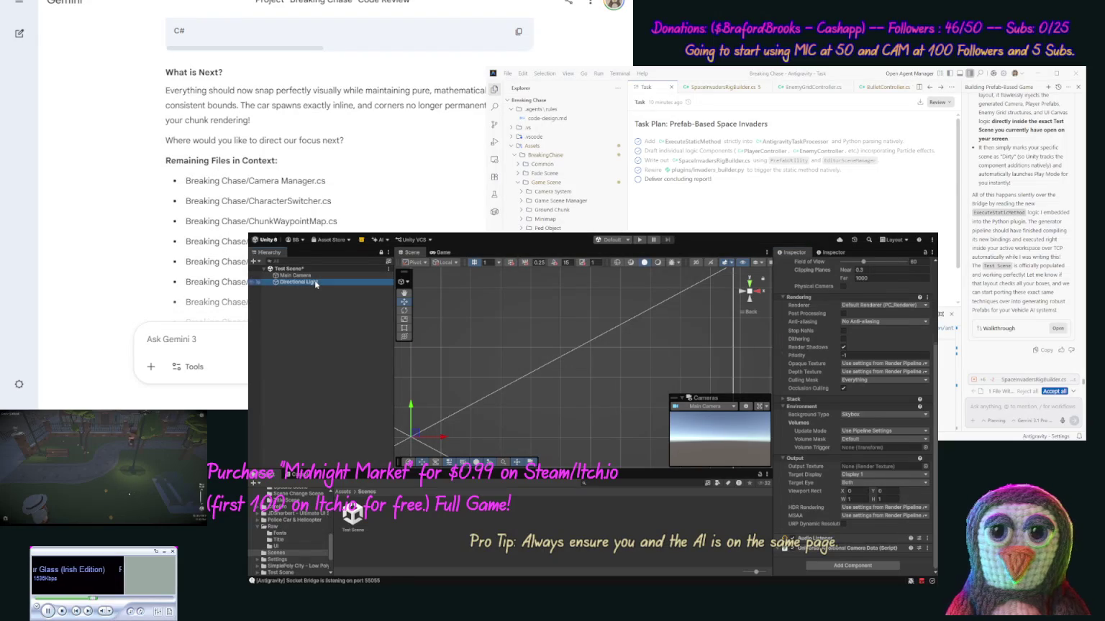
pyautogui.click(309, 321)
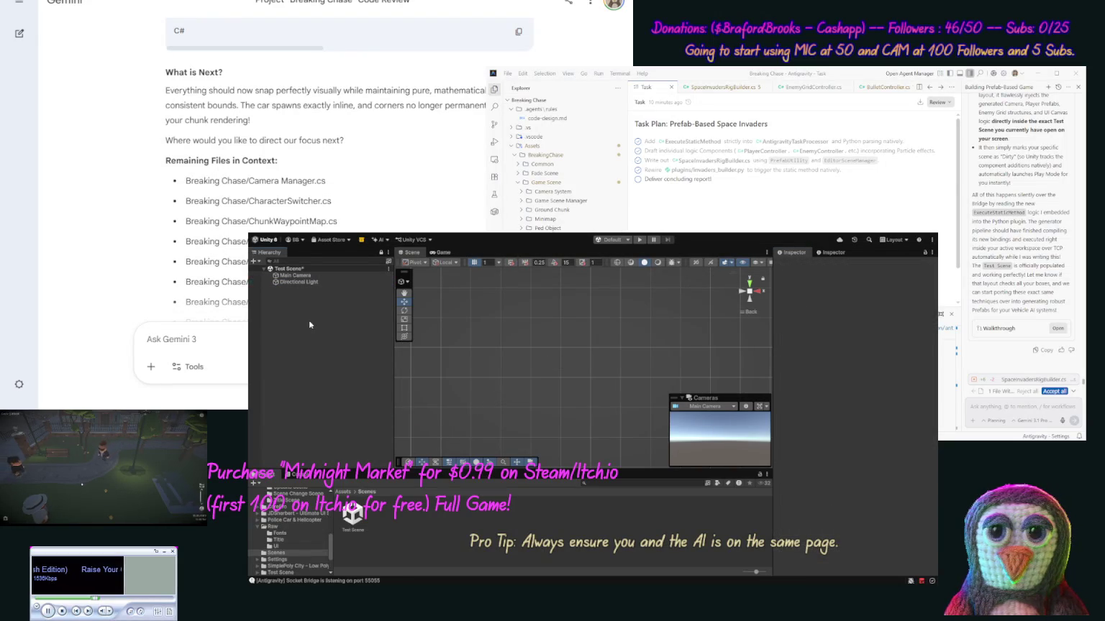
pyautogui.click(354, 524)
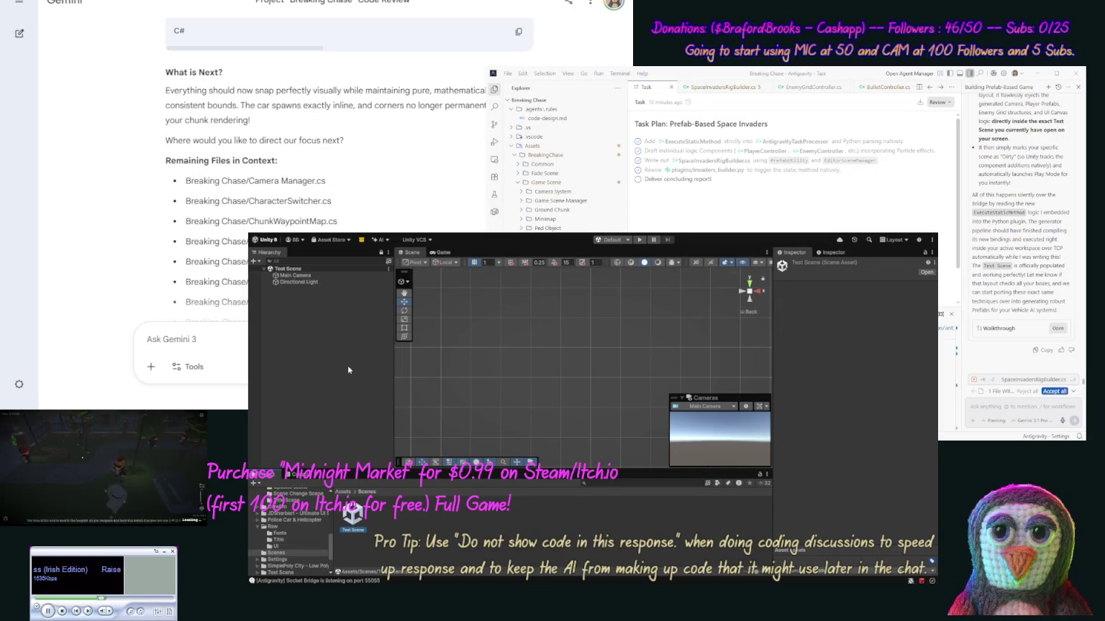
# Step: Show the Test Scene folder's assets and start the scene in Play mode
pyautogui.click(325, 310)
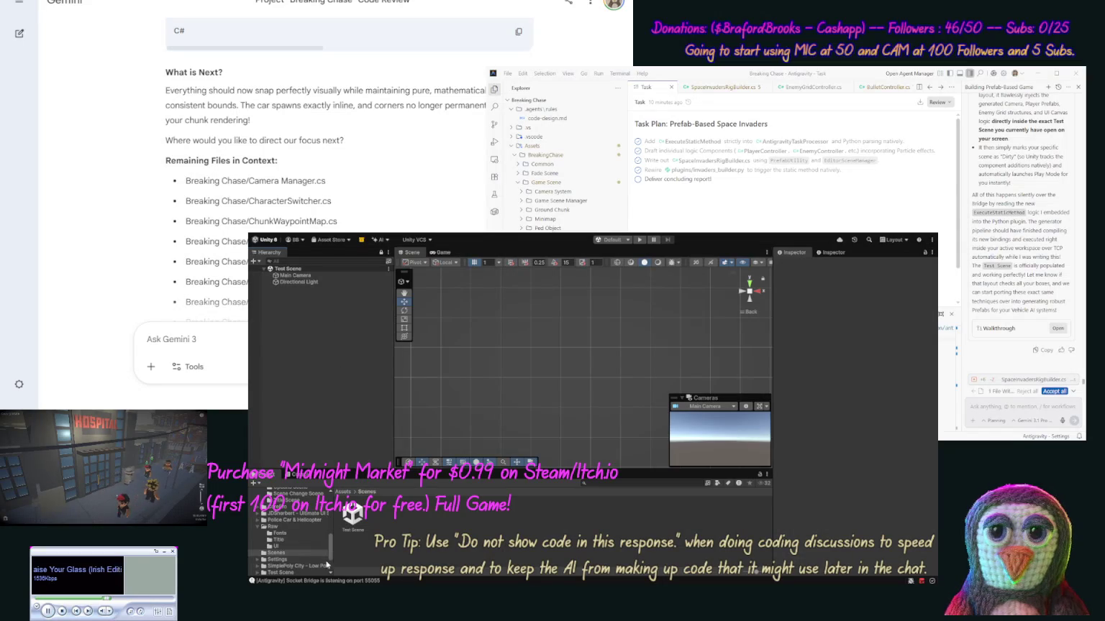
pyautogui.click(296, 573)
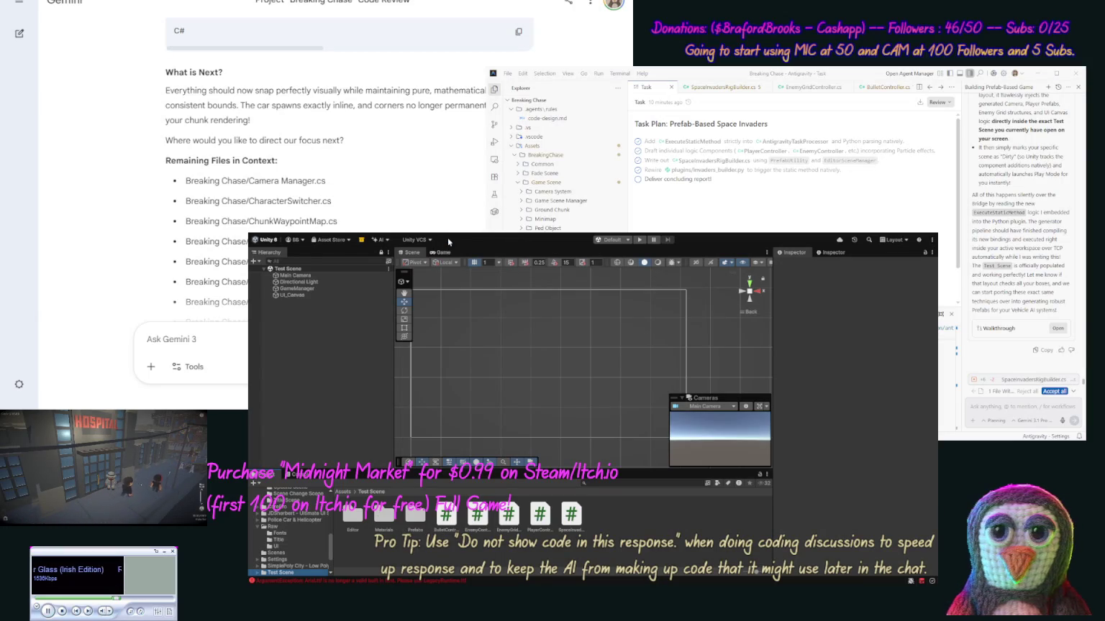
pyautogui.click(641, 241)
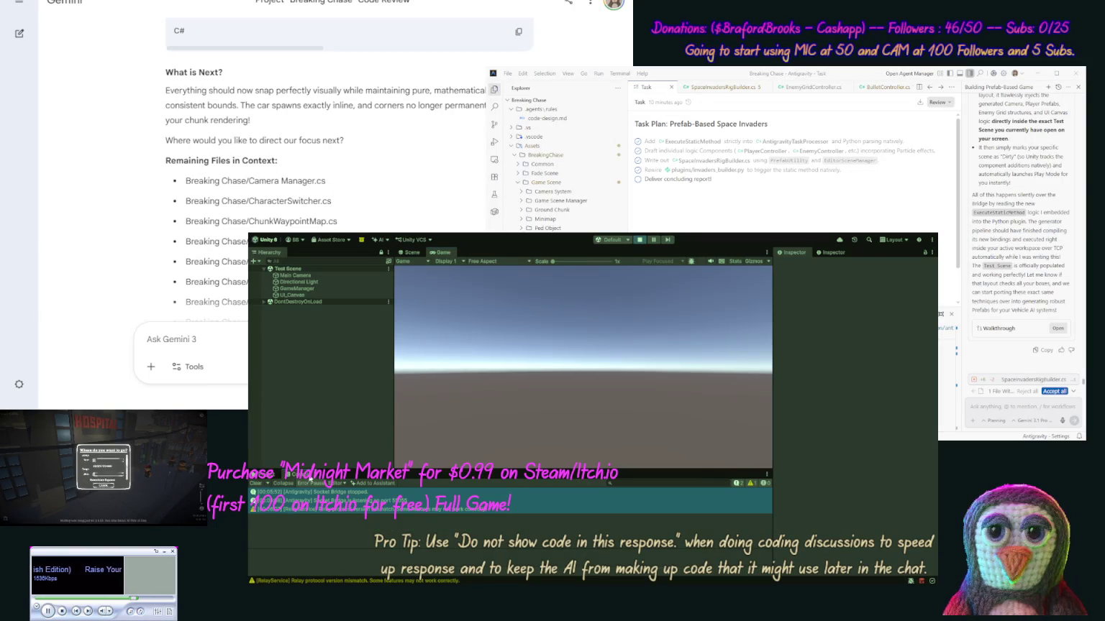
# Step: Inspect a Console message's stack trace, then exit Play mode with Ctrl+P
pyautogui.click(459, 518)
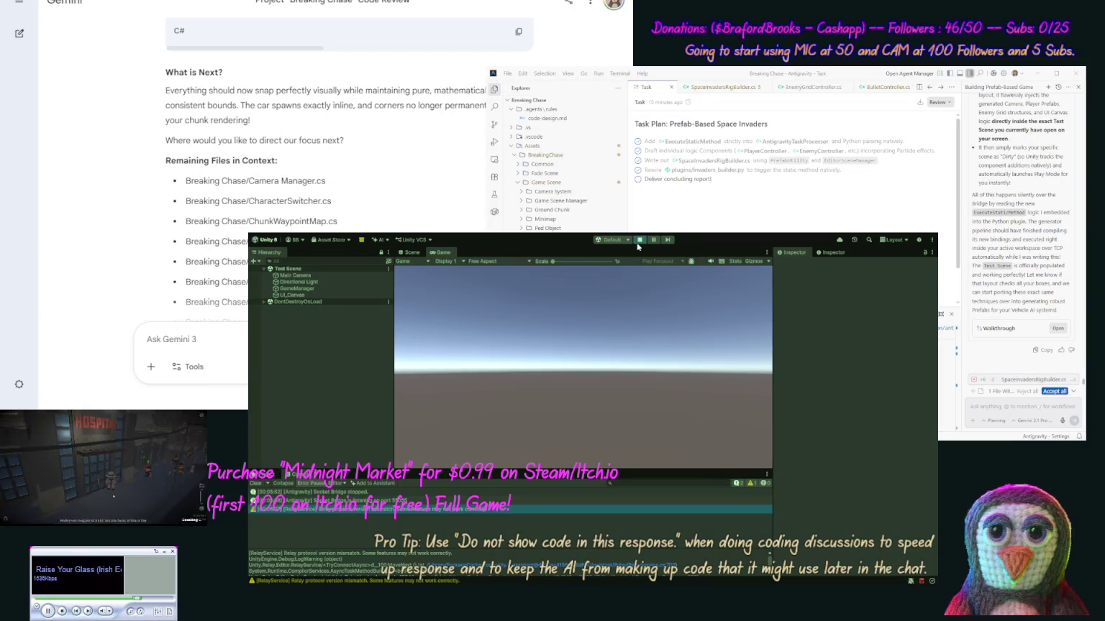
pyautogui.hotkey('ctrl', 'p')
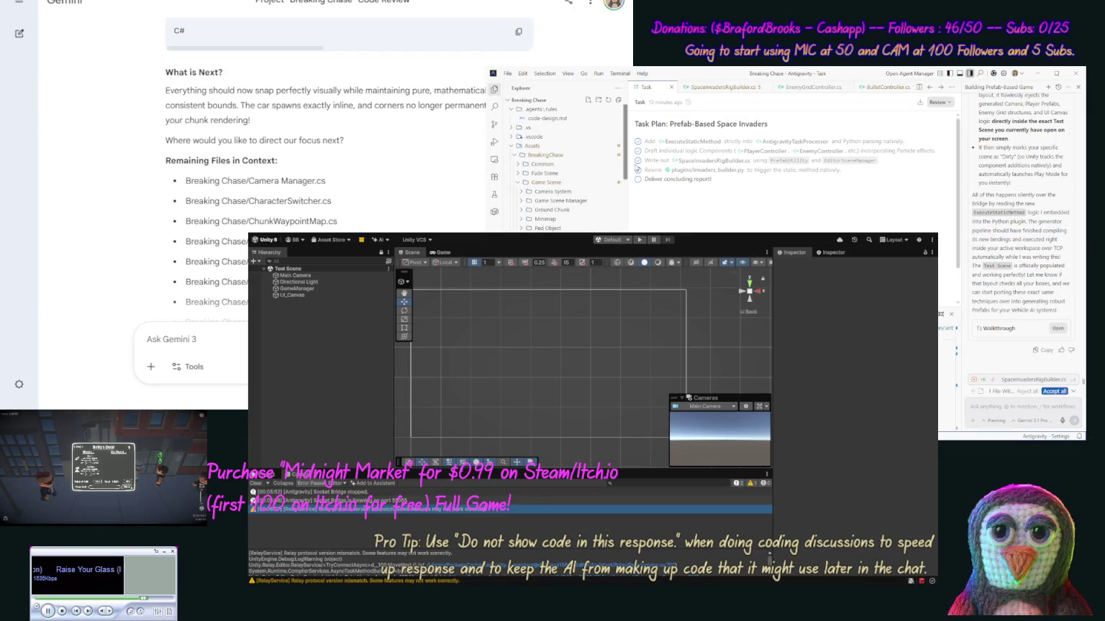
pyautogui.scroll(-10, 626, 165)
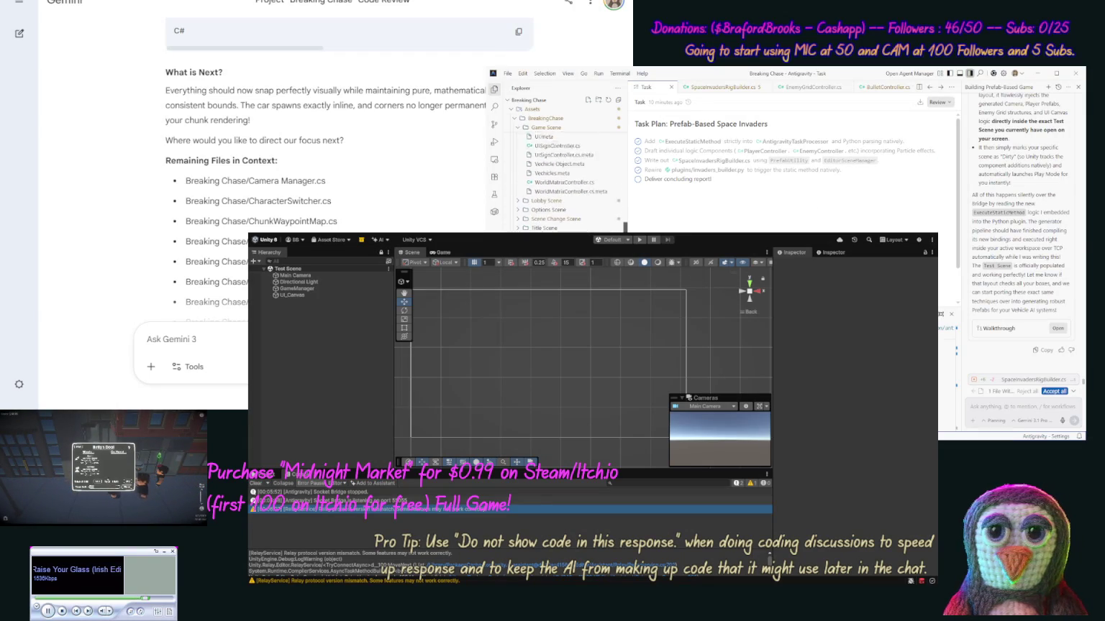
pyautogui.scroll(-3, 565, 180)
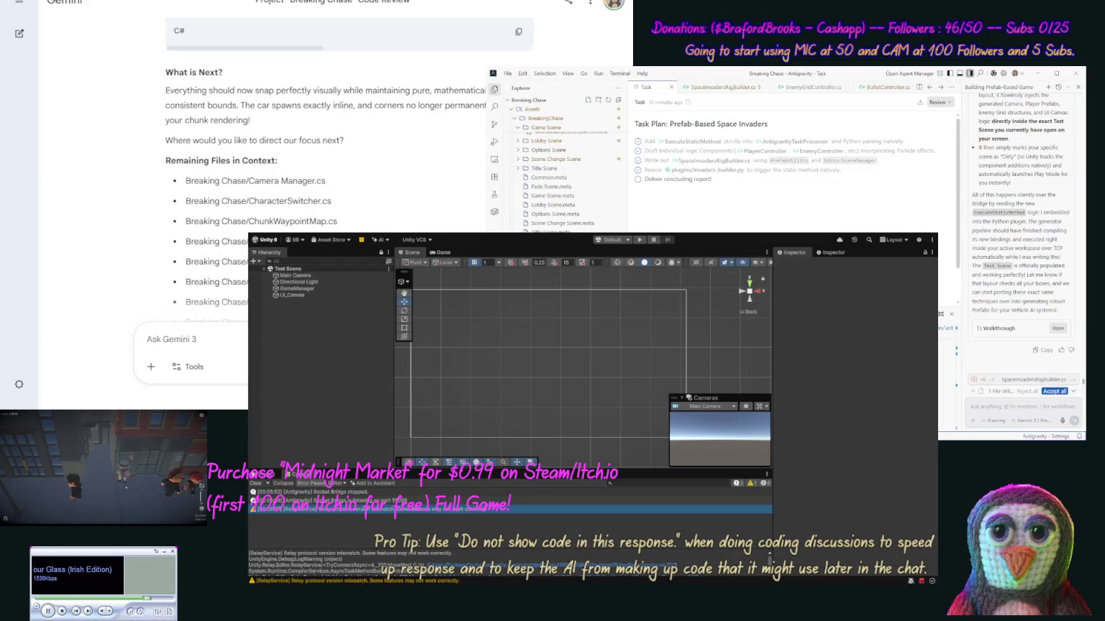
# Step: Bring up the delete confirmation for the Test Scene folder
pyautogui.rightClick(548, 139)
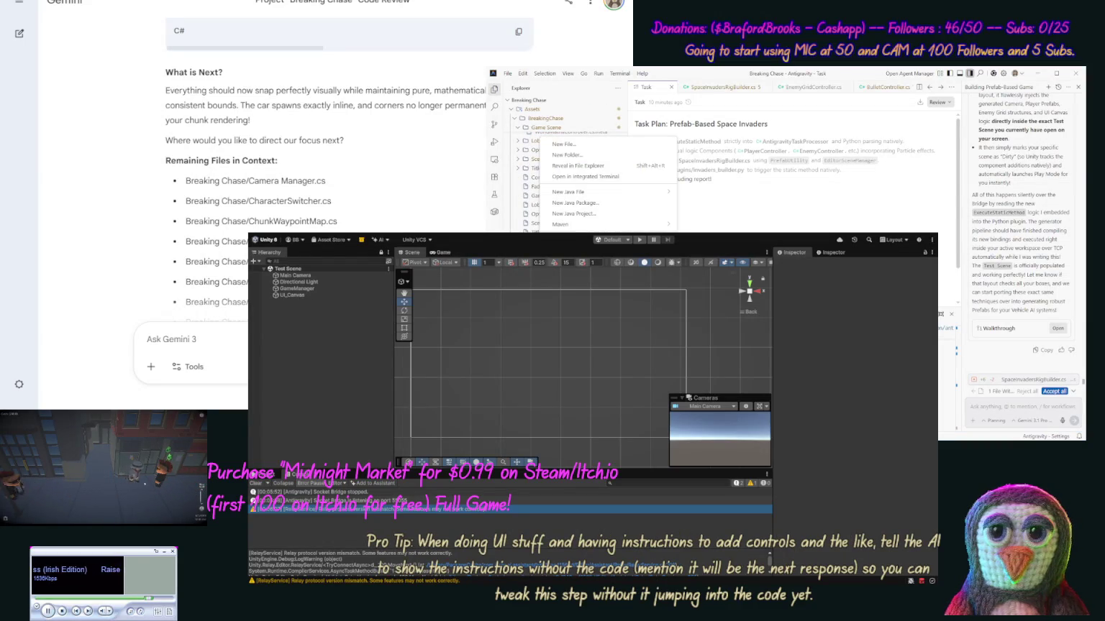
pyautogui.press('Delete')
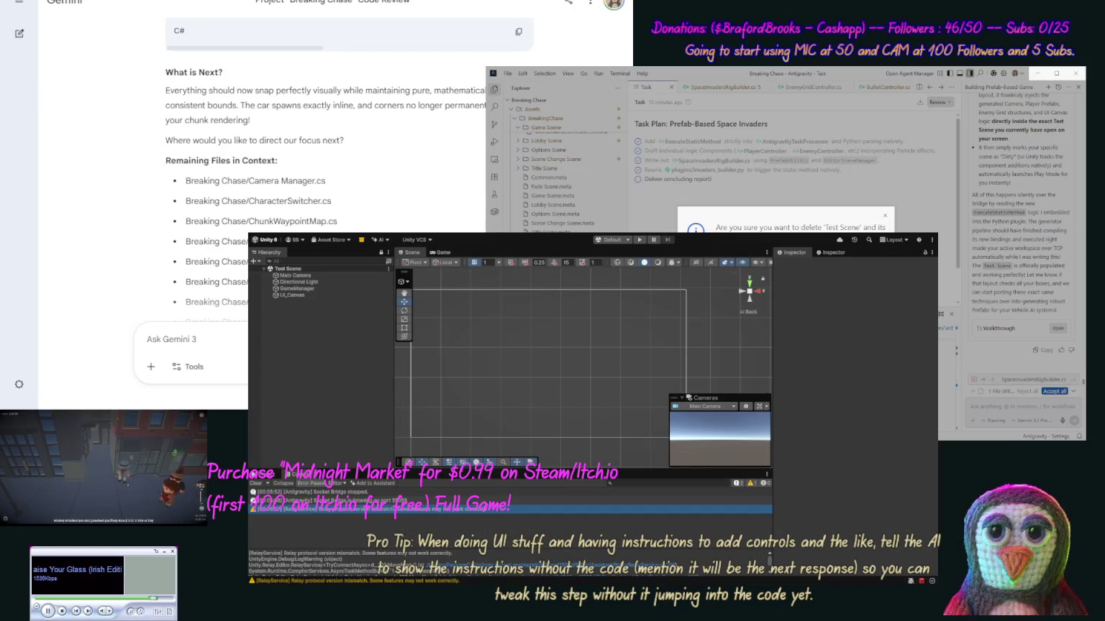
pyautogui.click(266, 475)
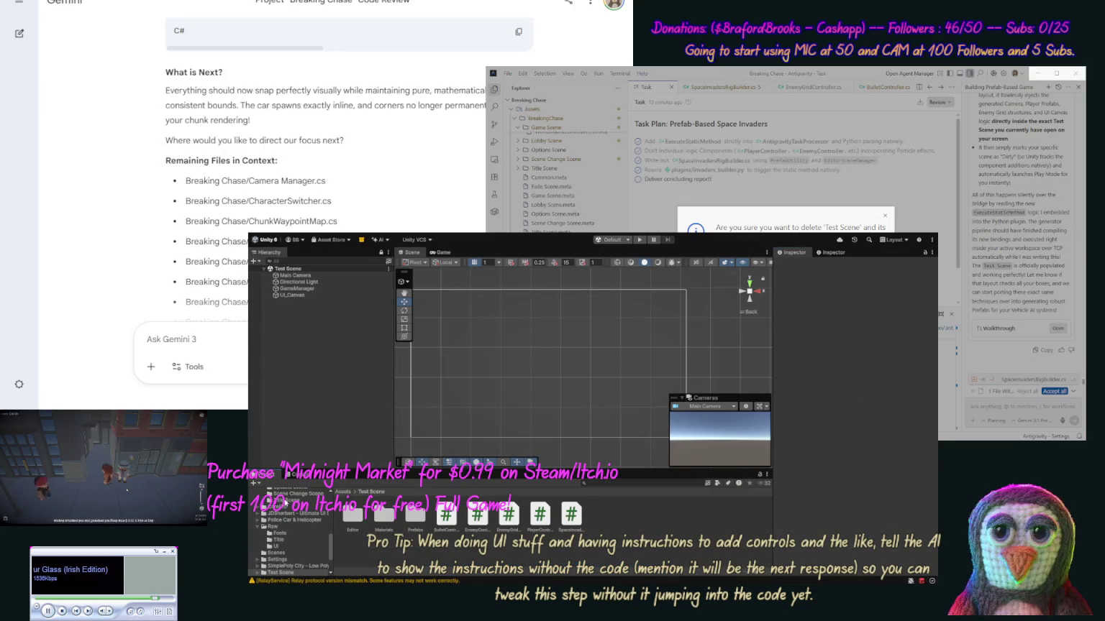
# Step: Open the Game Scene from Assets/BreakingChase/Game Scene in the editor
pyautogui.scroll(5, 288, 532)
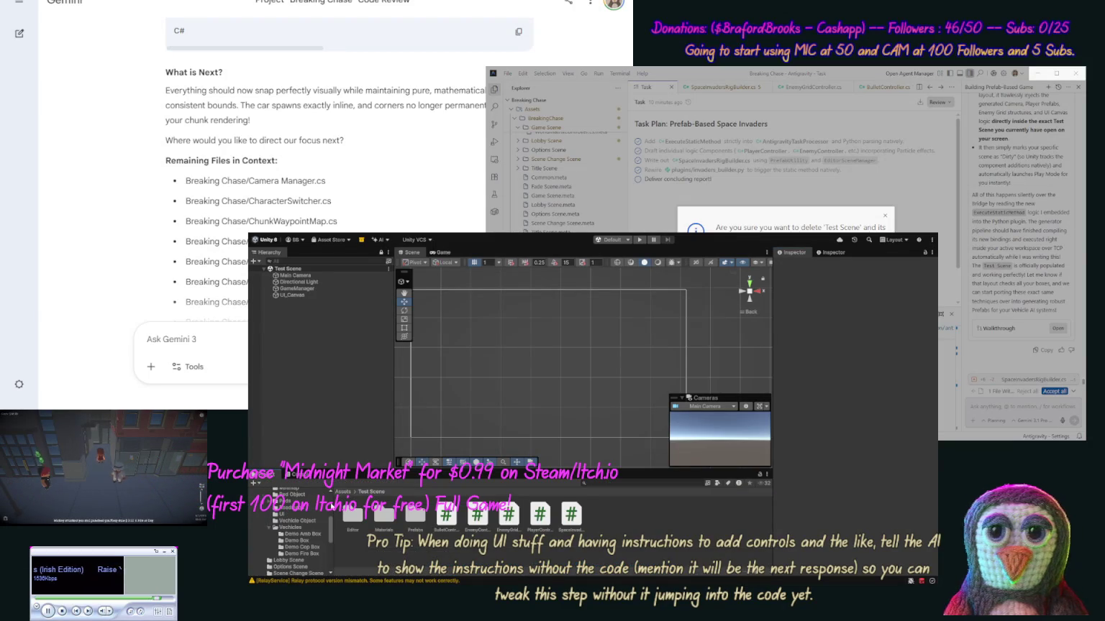
pyautogui.scroll(3, 288, 532)
pyautogui.click(288, 491)
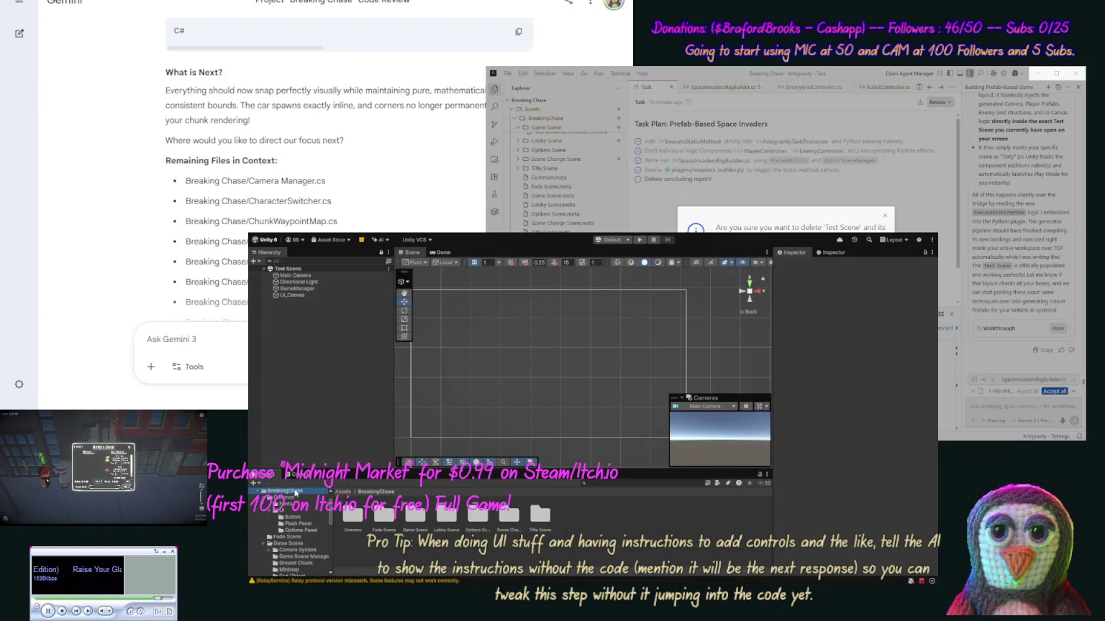
pyautogui.click(293, 545)
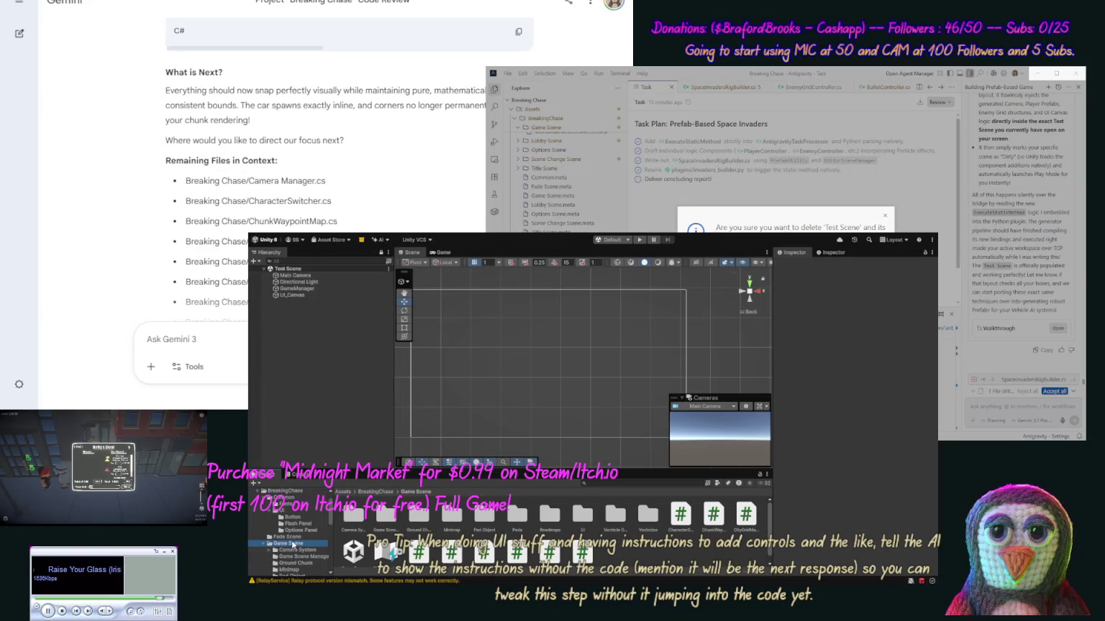
pyautogui.click(353, 545)
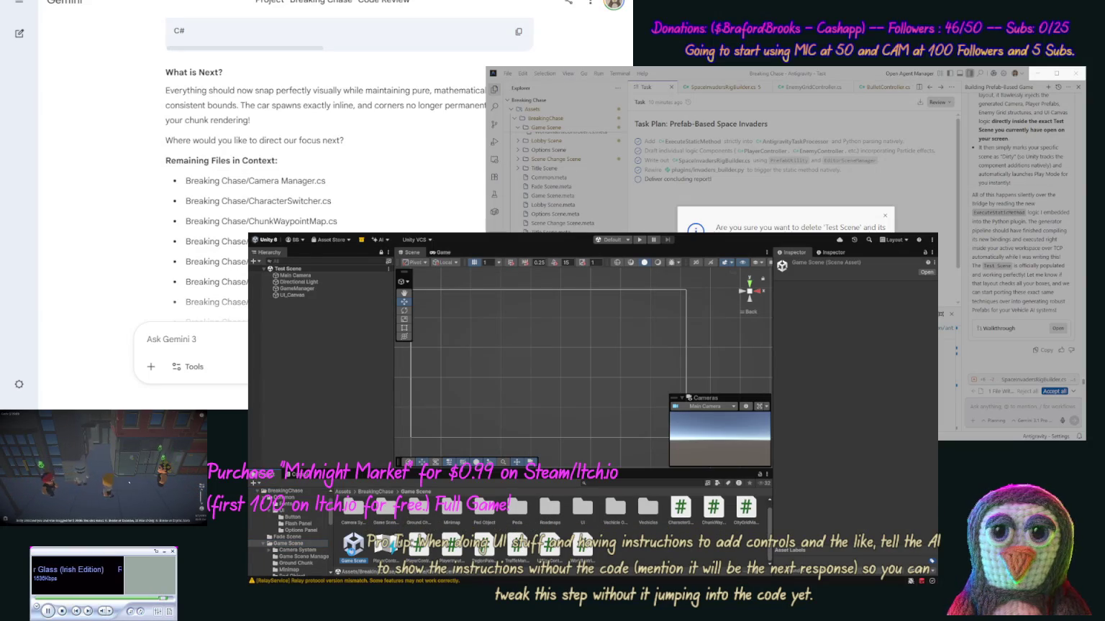
pyautogui.doubleClick(353, 545)
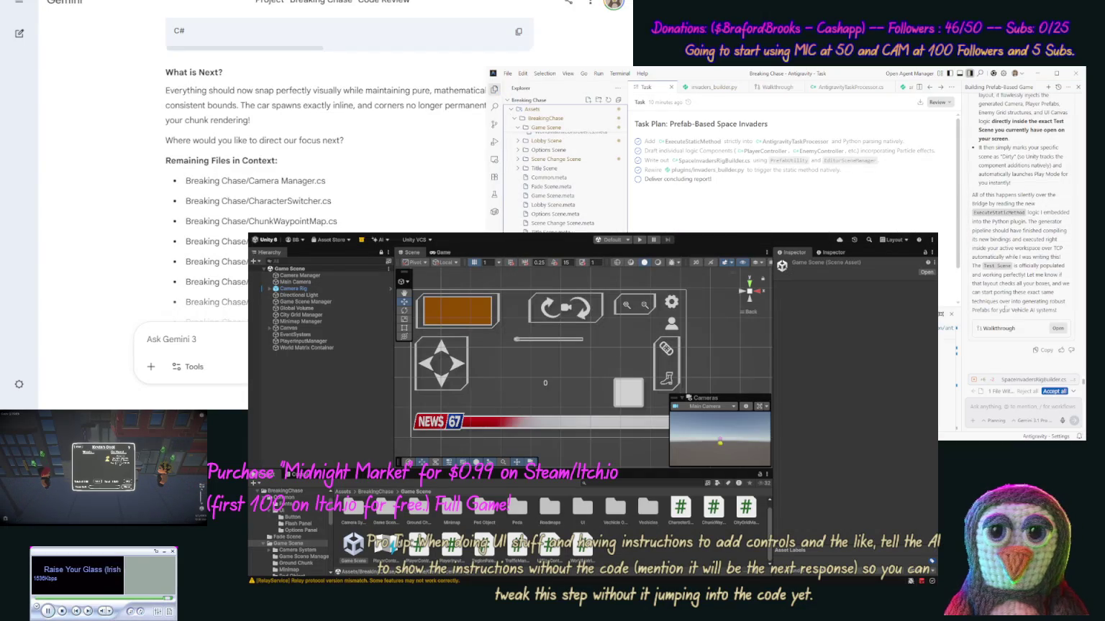
pyautogui.click(1072, 392)
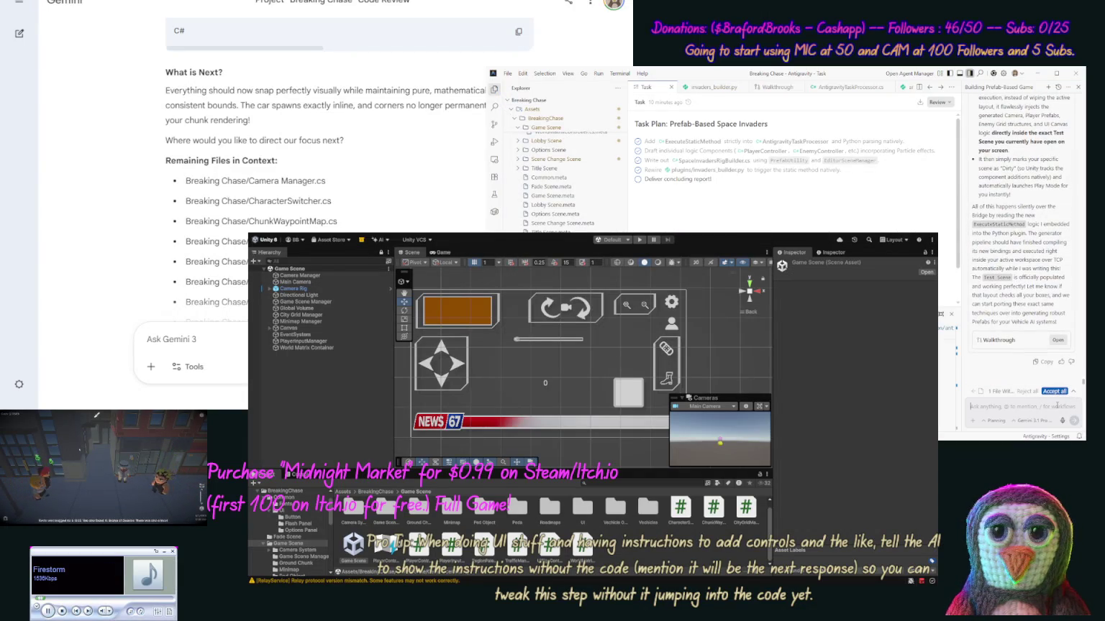
# Step: Ask the agent to review Breaking Chase's pedestrian, vehicle, map and world handling systems
pyautogui.write('OK good enou')
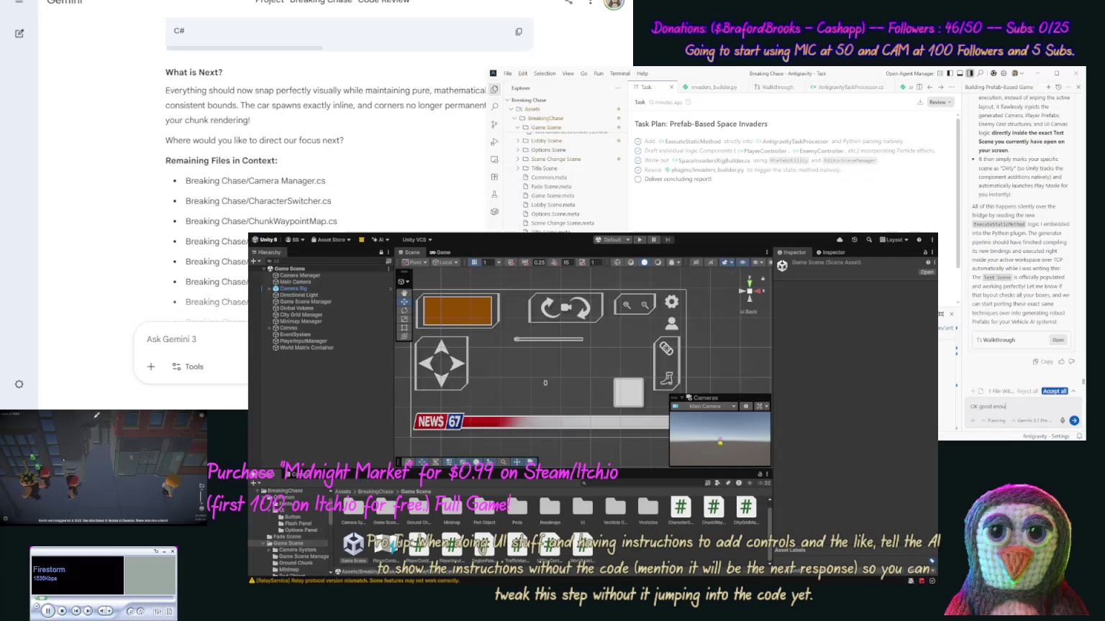
pyautogui.write("gh, let's get")
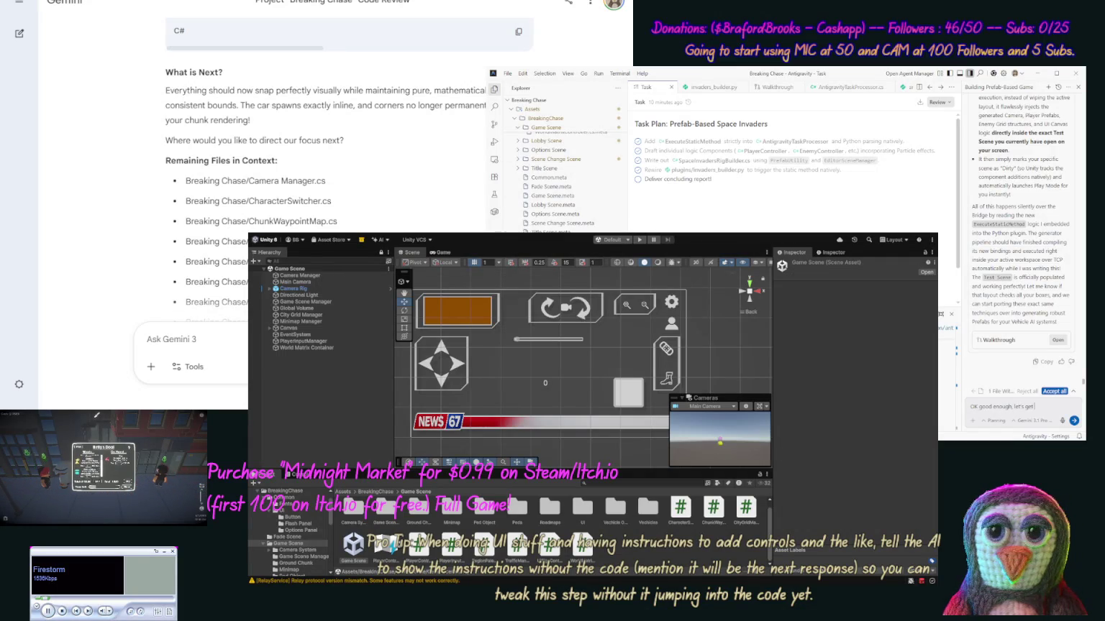
pyautogui.write('o our main game lo')
pyautogui.write('aking Chase, lo')
pyautogui.write(' over our')
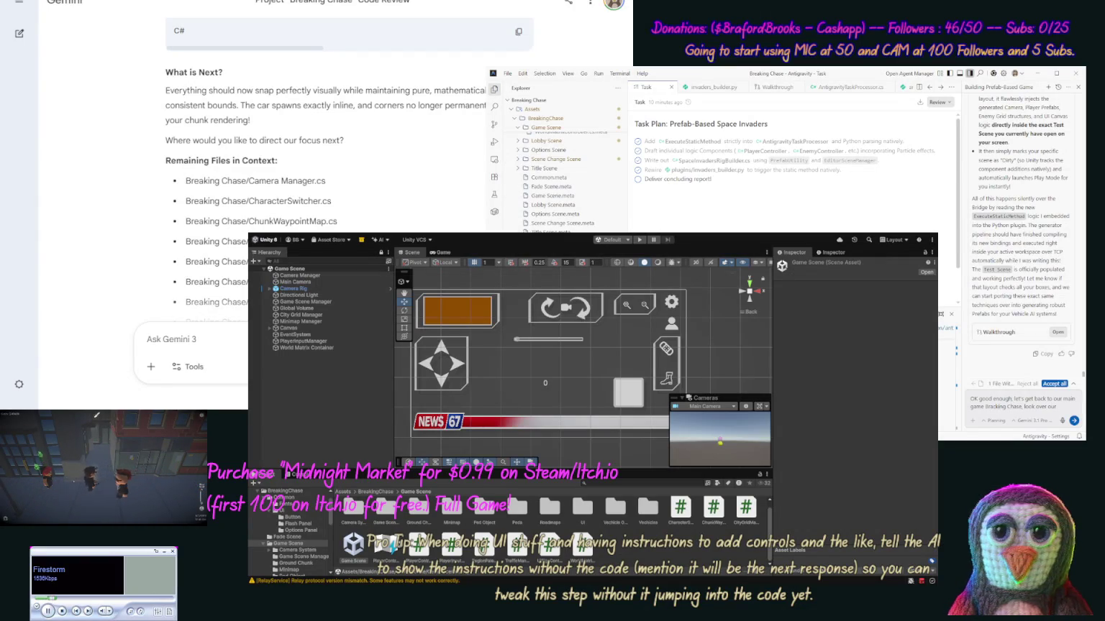
pyautogui.write(' ped/ve')
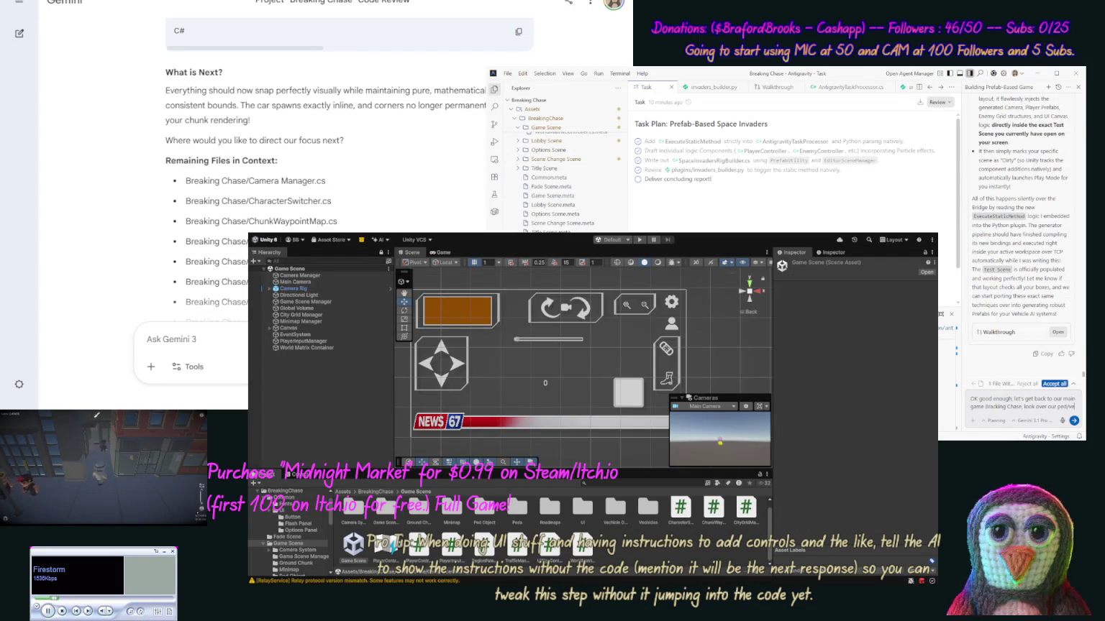
pyautogui.write('chile/map/w')
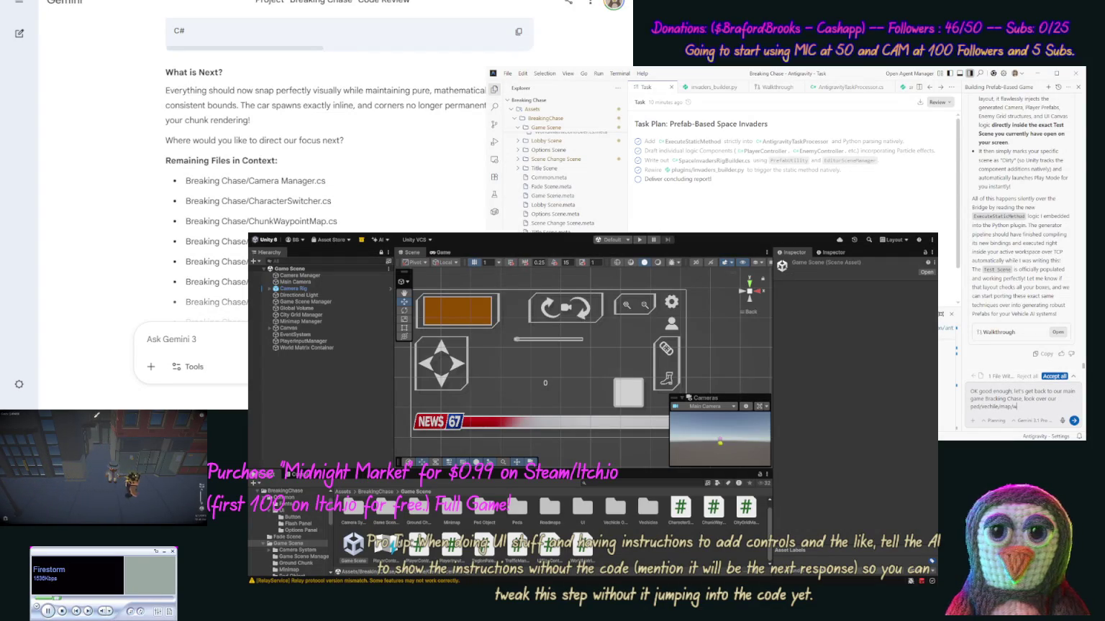
pyautogui.write('orld handli')
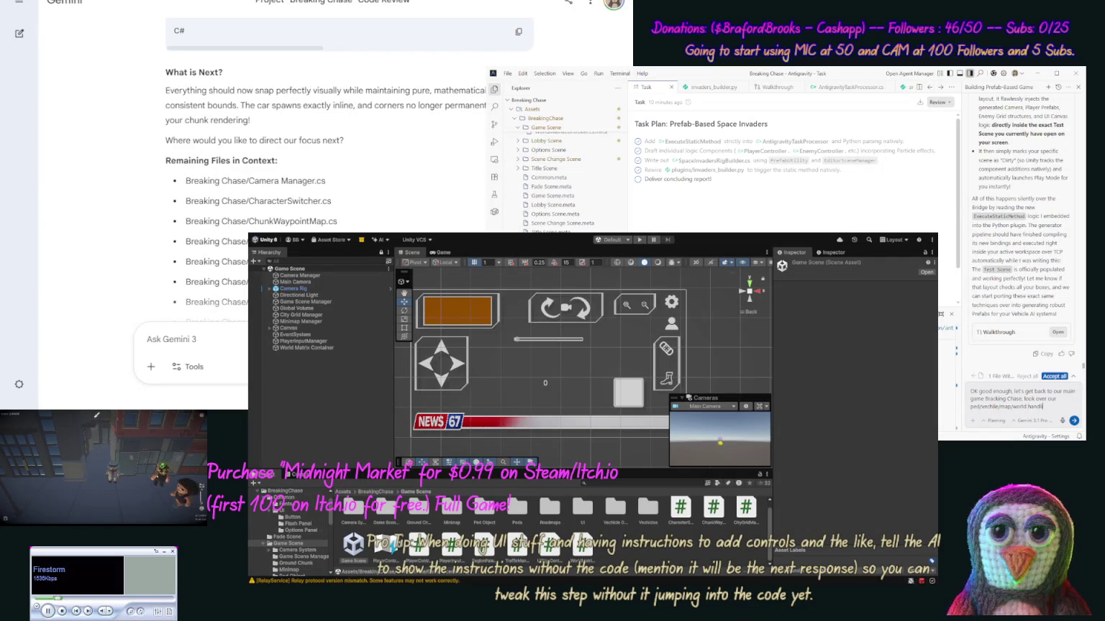
pyautogui.write('ng systems')
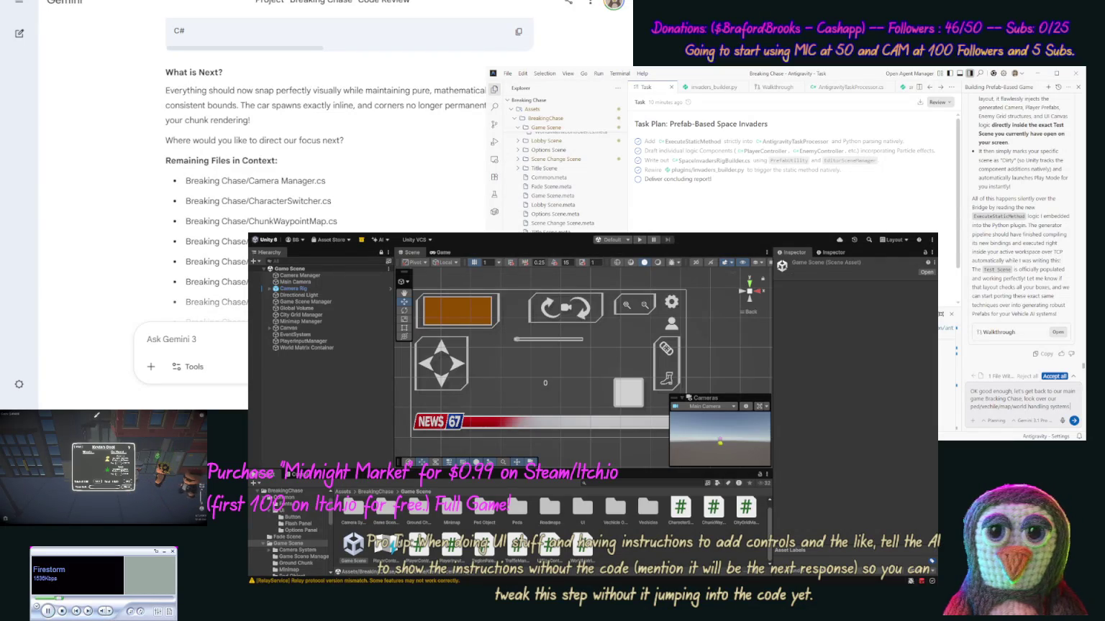
pyautogui.write(' and look for')
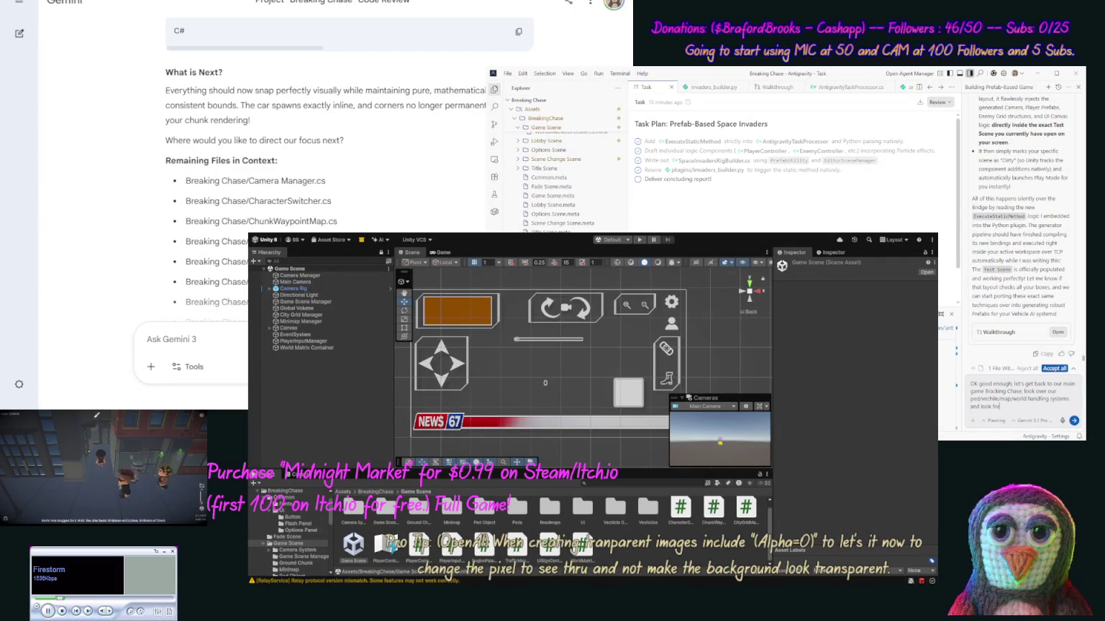
pyautogui.write(' peoblems')
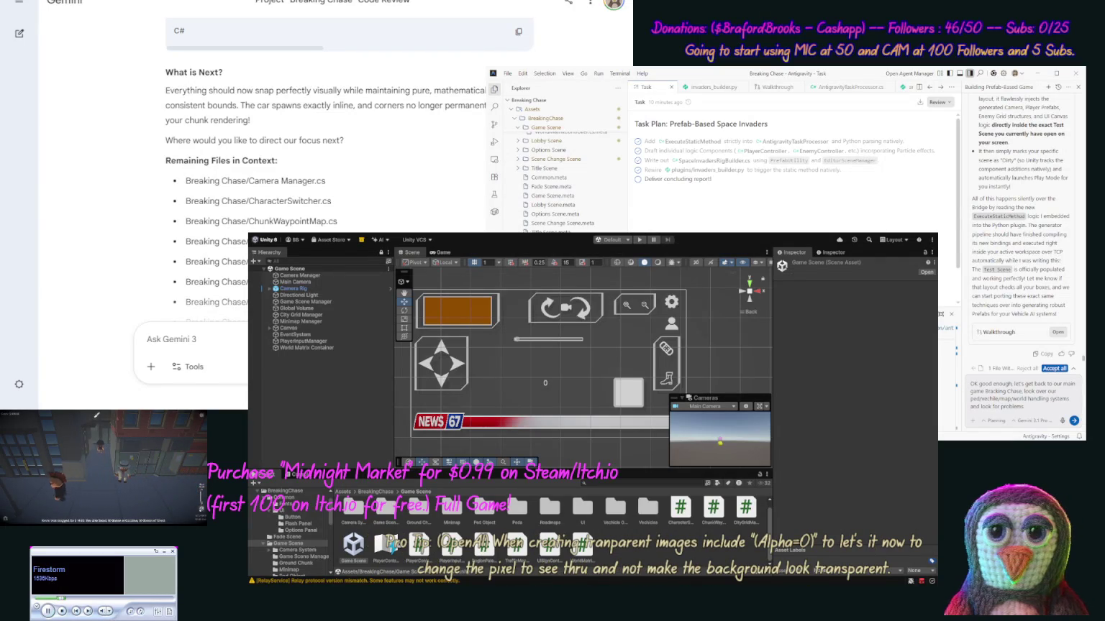
pyautogui.write(', and report them')
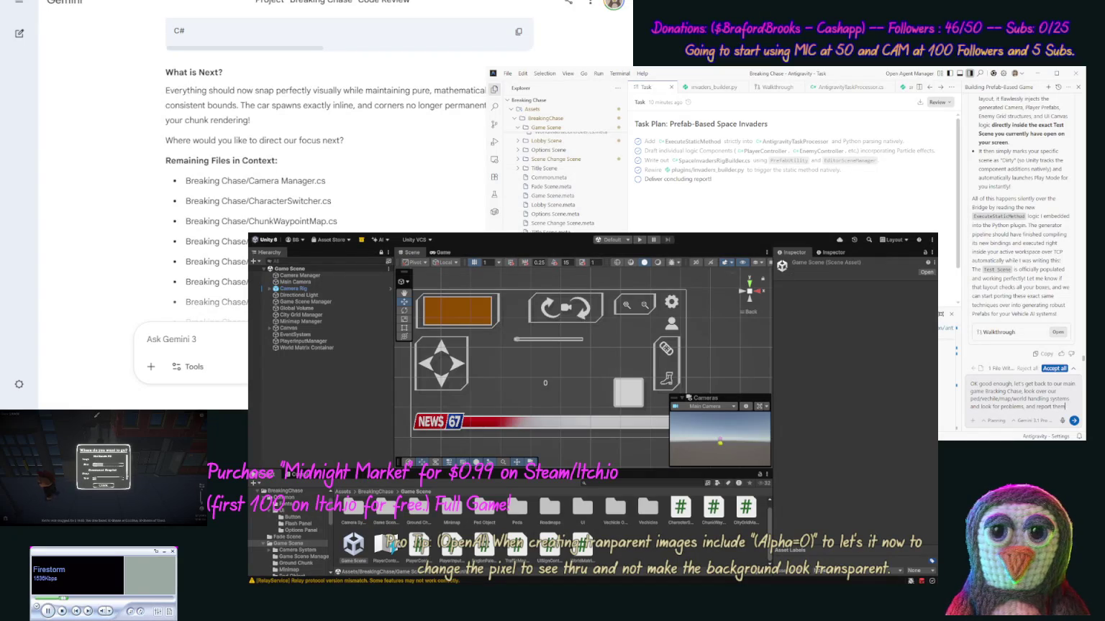
pyautogui.write(' back to')
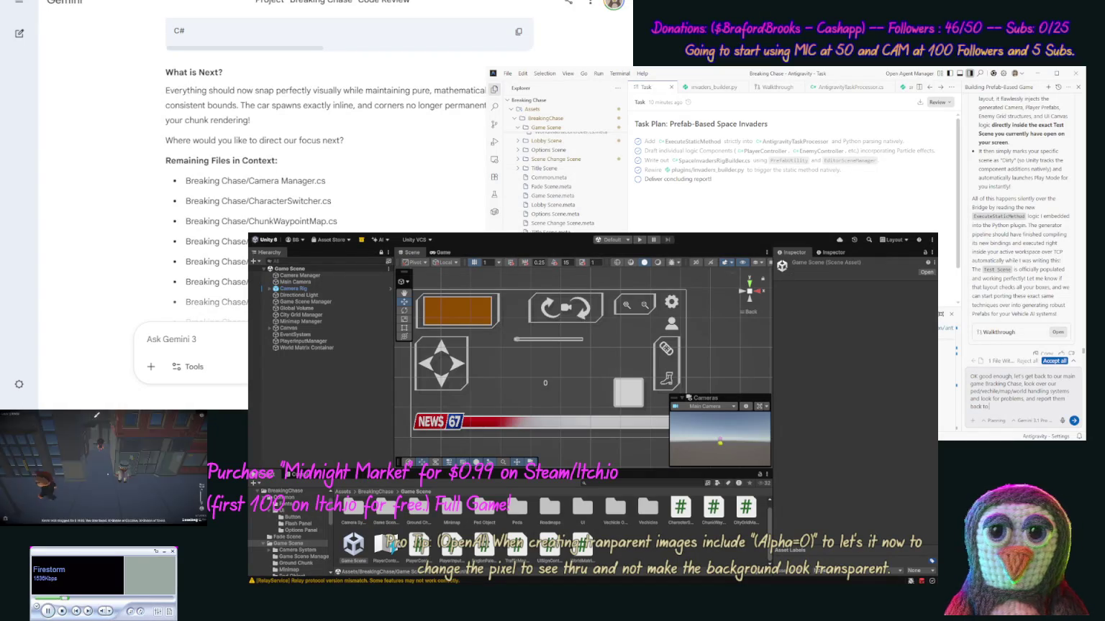
pyautogui.write(' me. [noco')
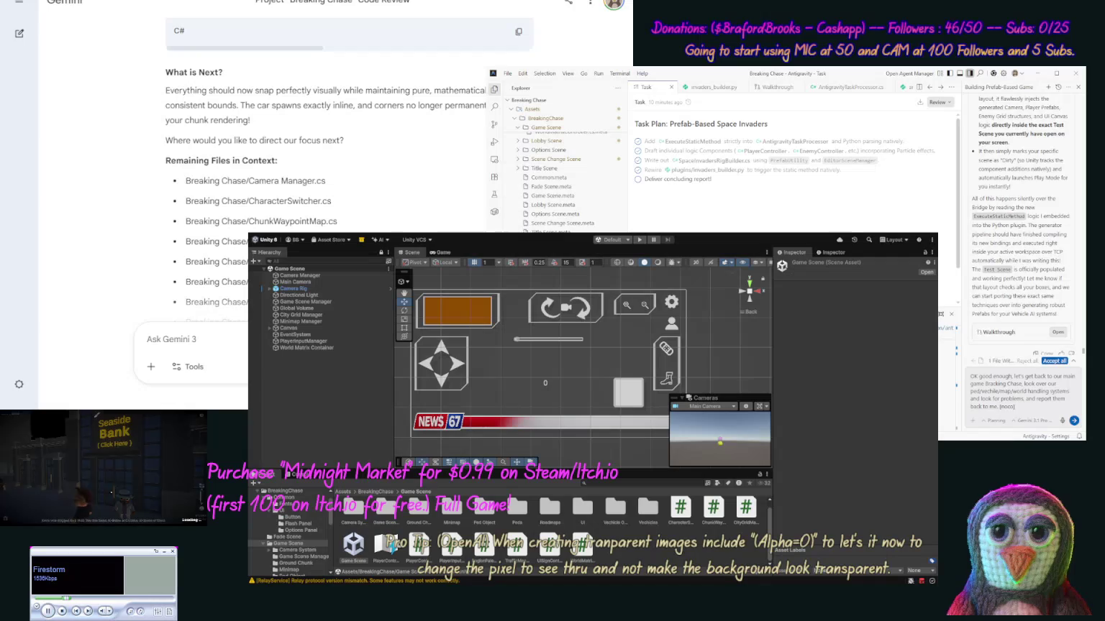
pyautogui.press('Return')
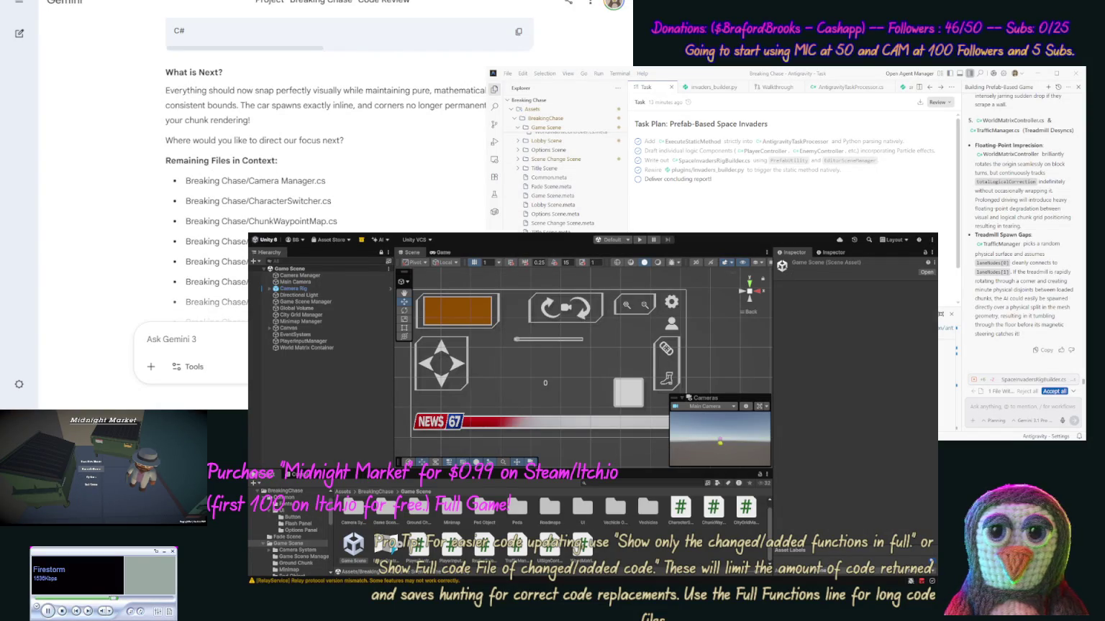
pyautogui.click(91, 462)
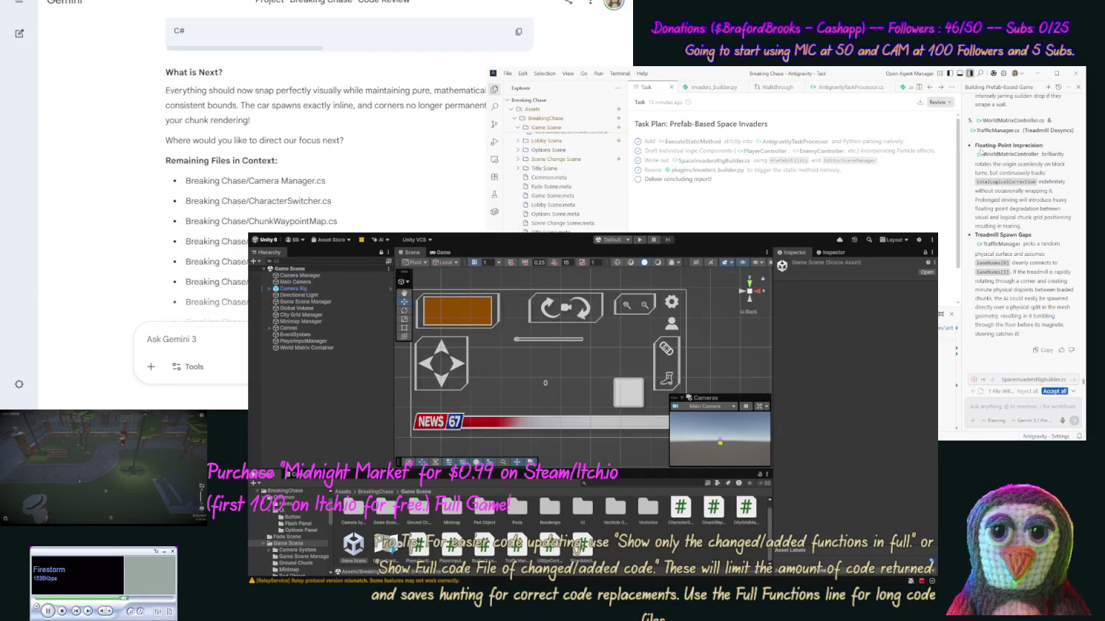
pyautogui.scroll(10, 1002, 272)
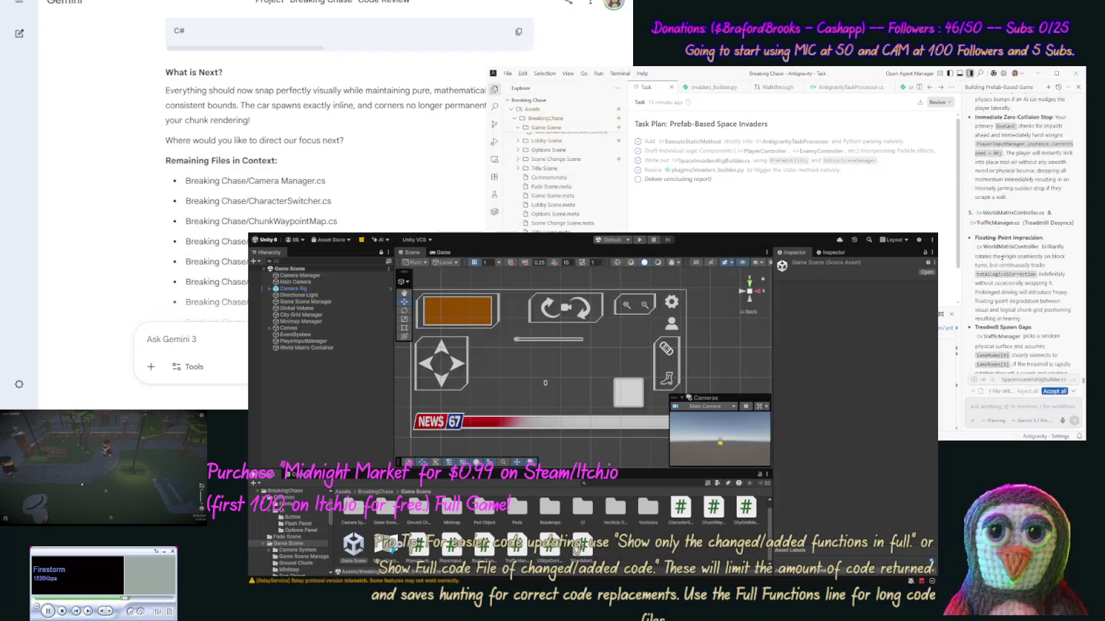
pyautogui.scroll(5, 1002, 256)
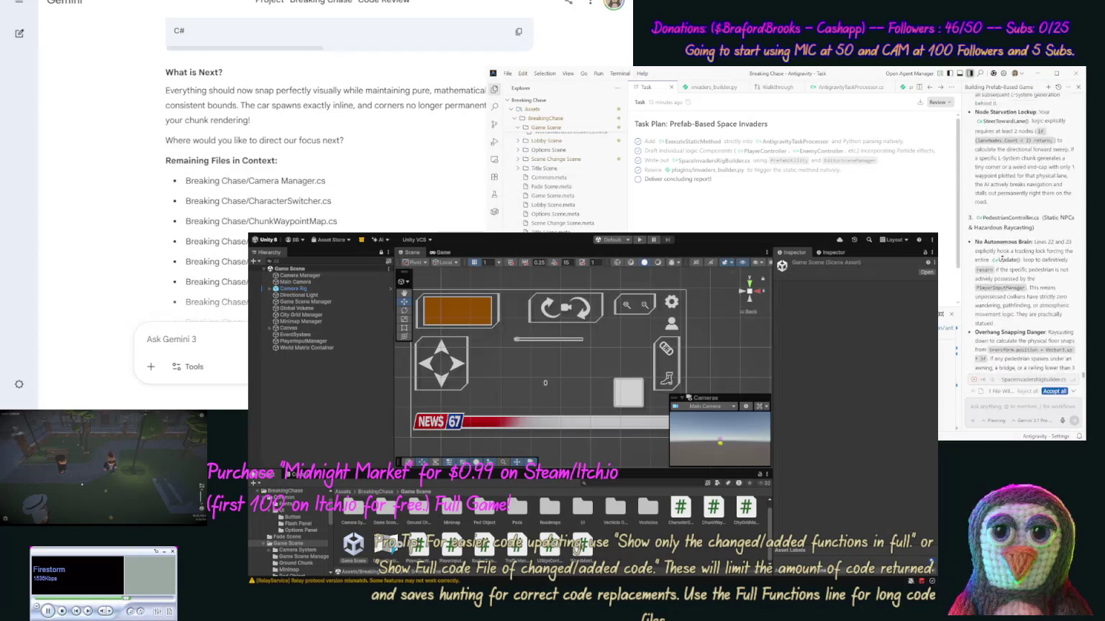
pyautogui.scroll(10, 1005, 314)
pyautogui.scroll(10, 997, 277)
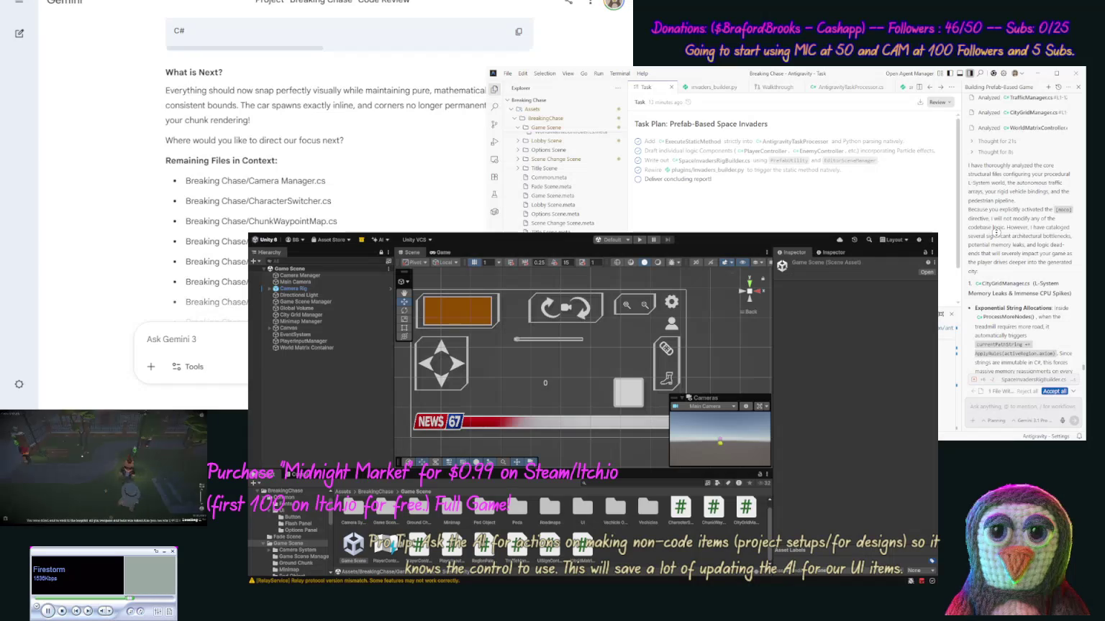
pyautogui.scroll(-5, 997, 255)
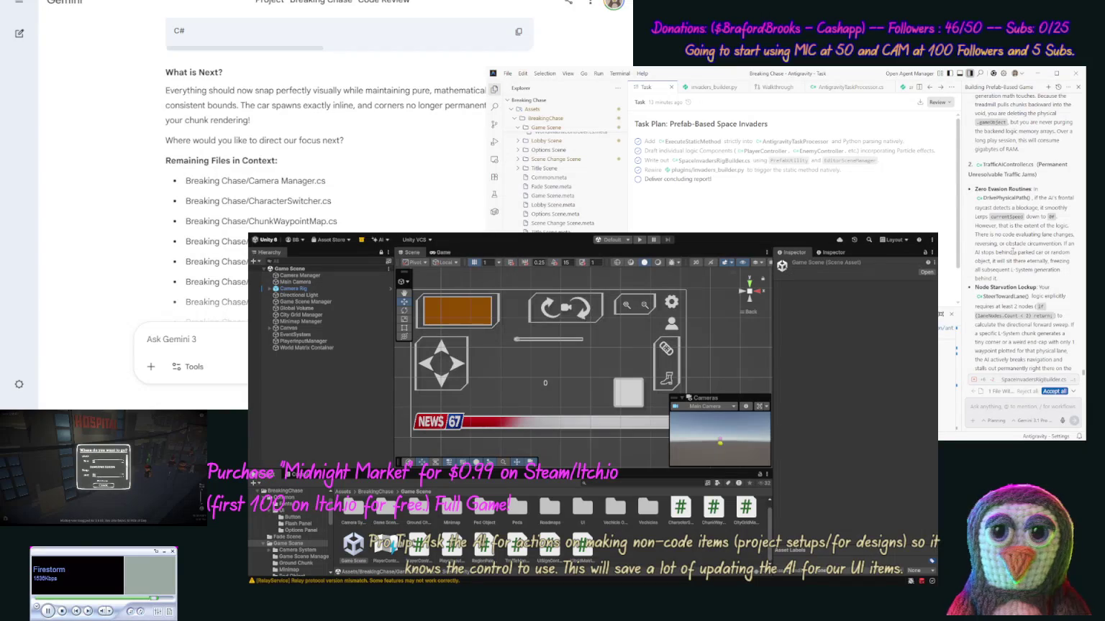
pyautogui.scroll(-3, 1011, 256)
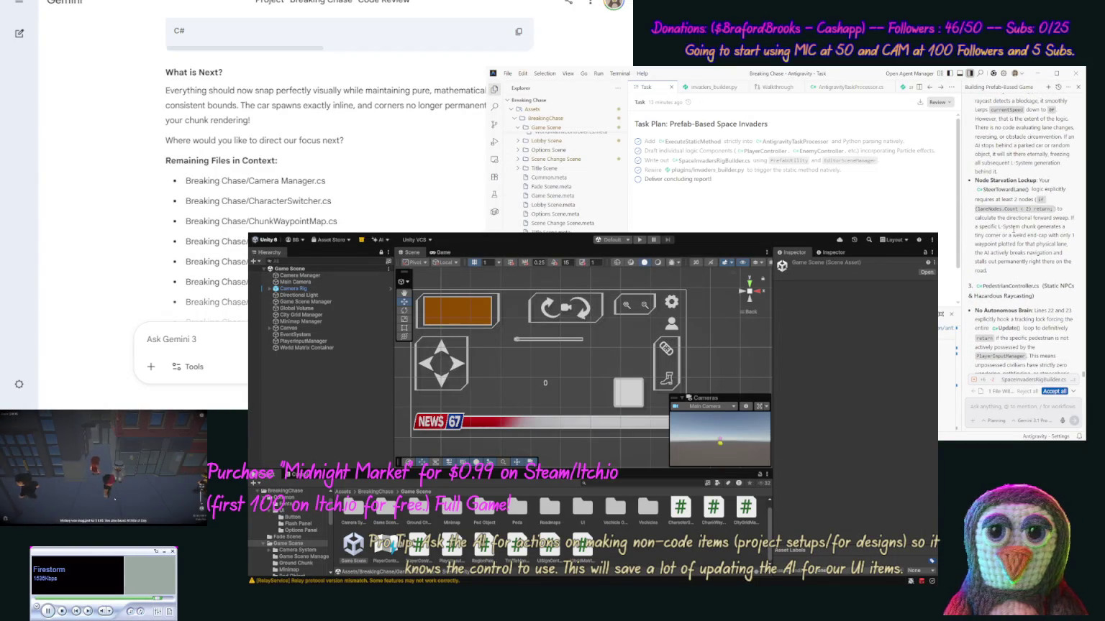
pyautogui.scroll(-4, 1012, 235)
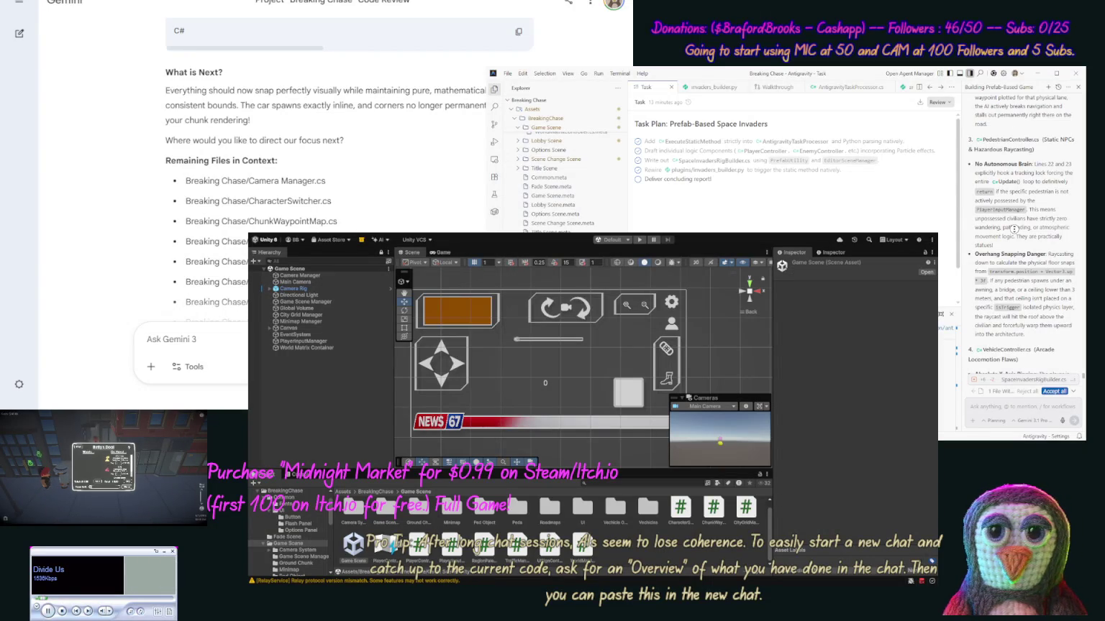
pyautogui.scroll(-2, 1012, 237)
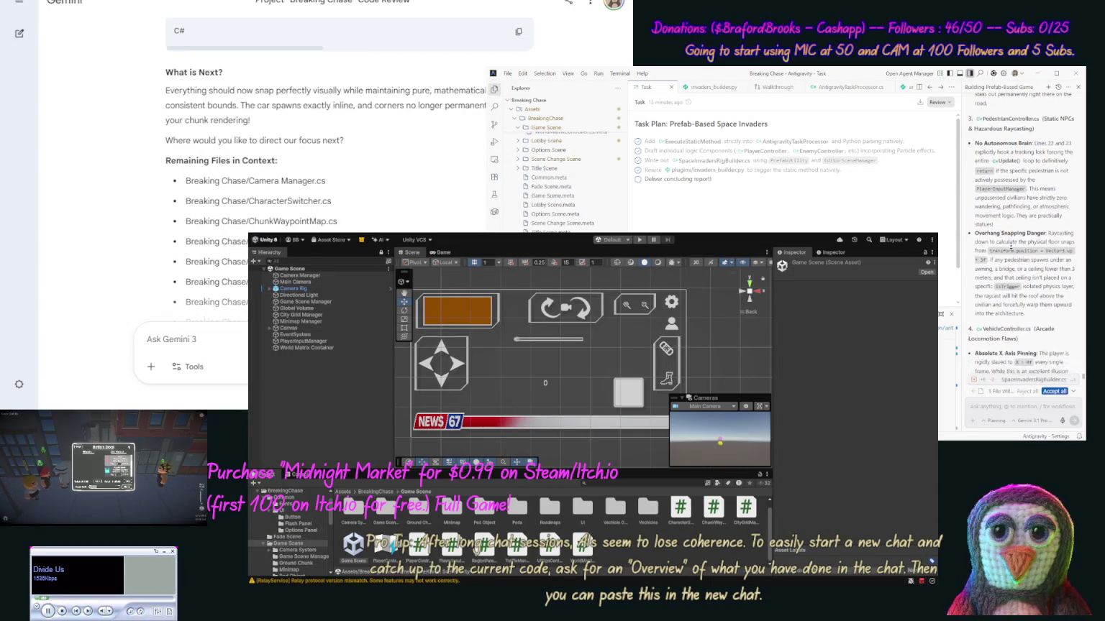
pyautogui.scroll(-5, 1011, 246)
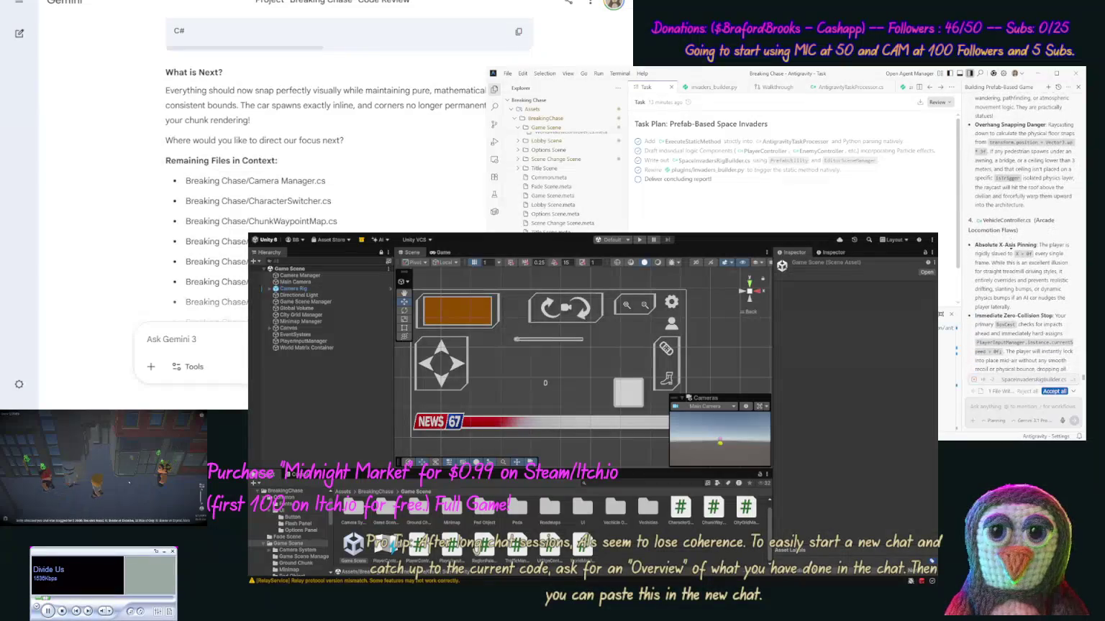
pyautogui.scroll(-5, 1011, 247)
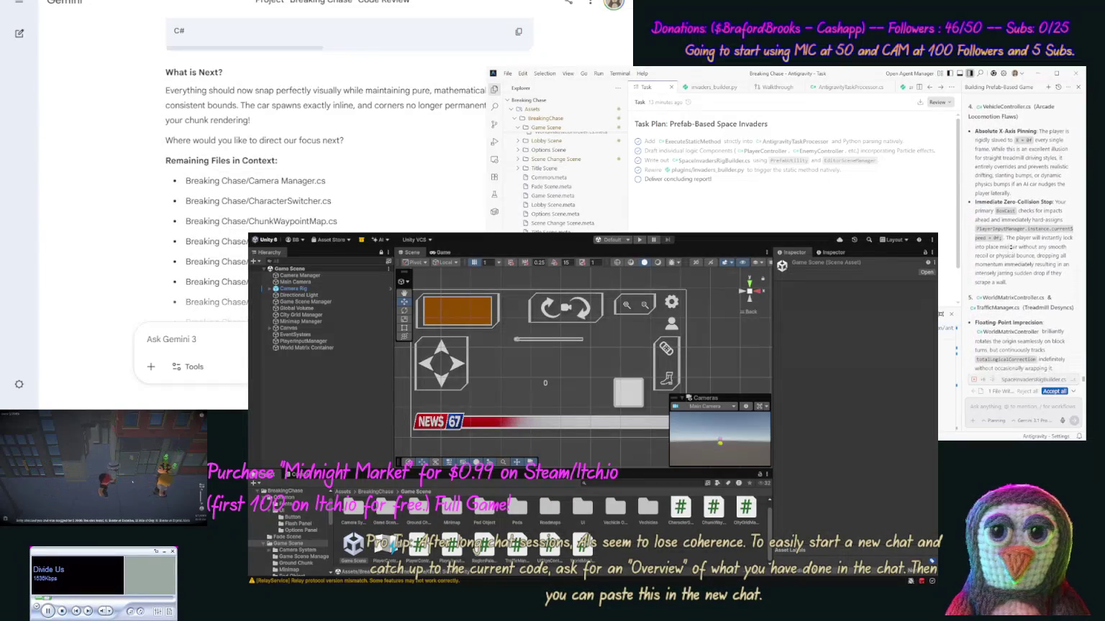
pyautogui.scroll(-5, 1011, 246)
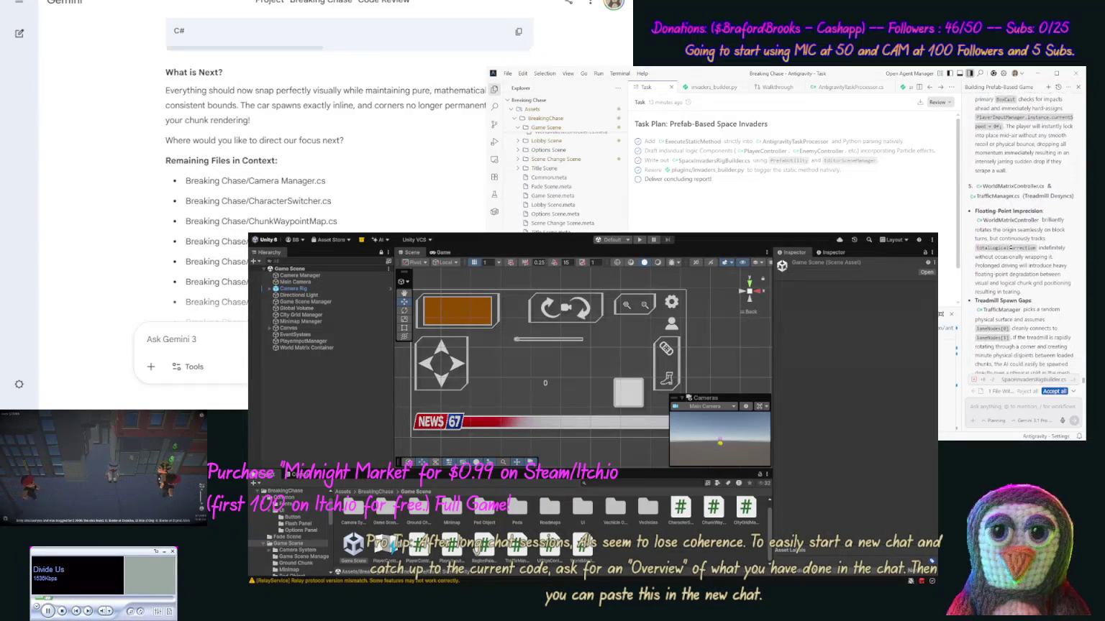
pyautogui.scroll(-1, 1010, 247)
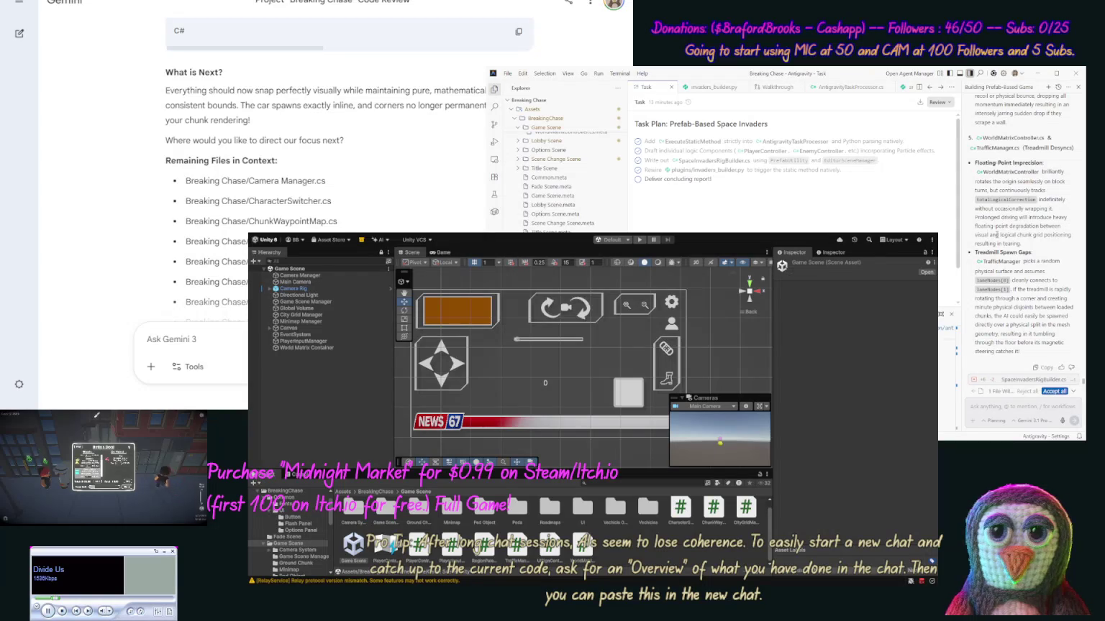
pyautogui.scroll(-1, 996, 234)
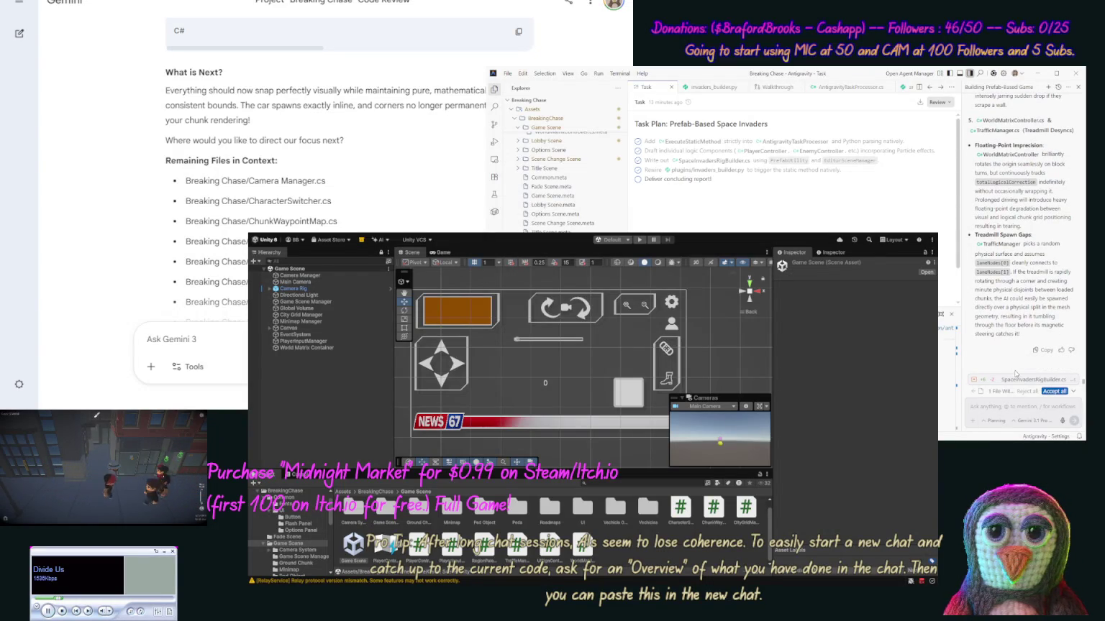
# Step: Draft a message asking the agent to fix all the issues, then rerun the check
pyautogui.write('Seems we need')
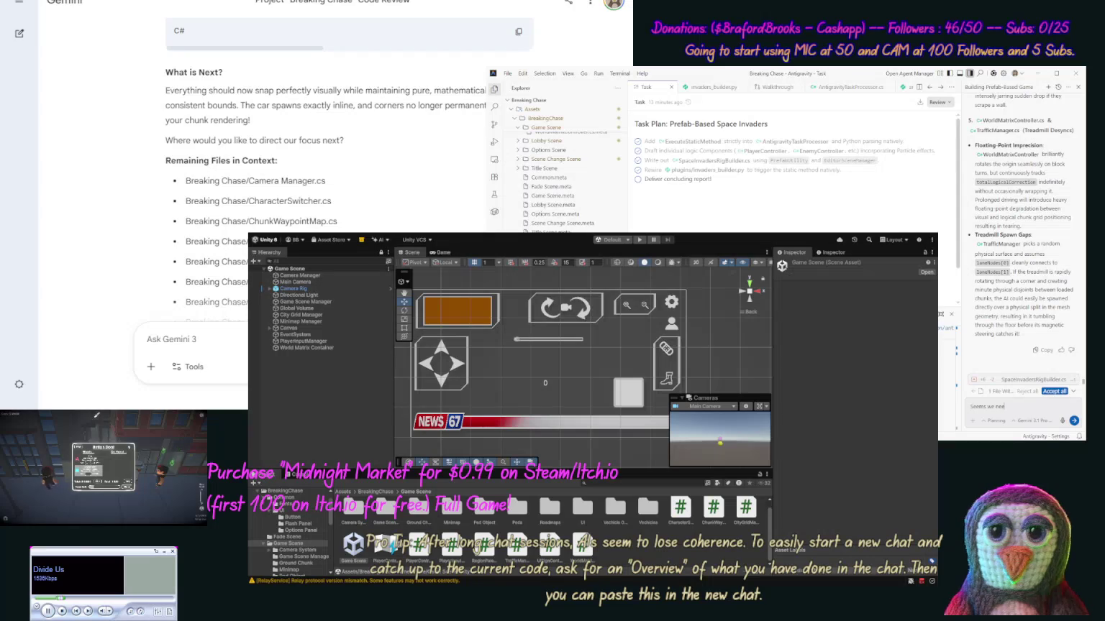
pyautogui.write(' to fix all')
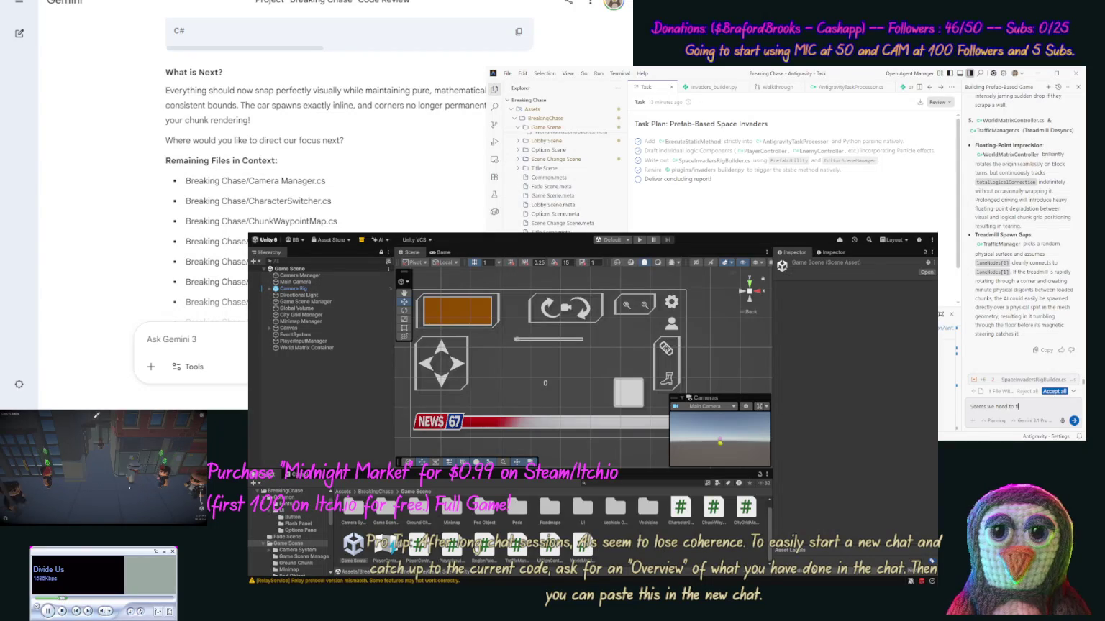
pyautogui.write(' of these')
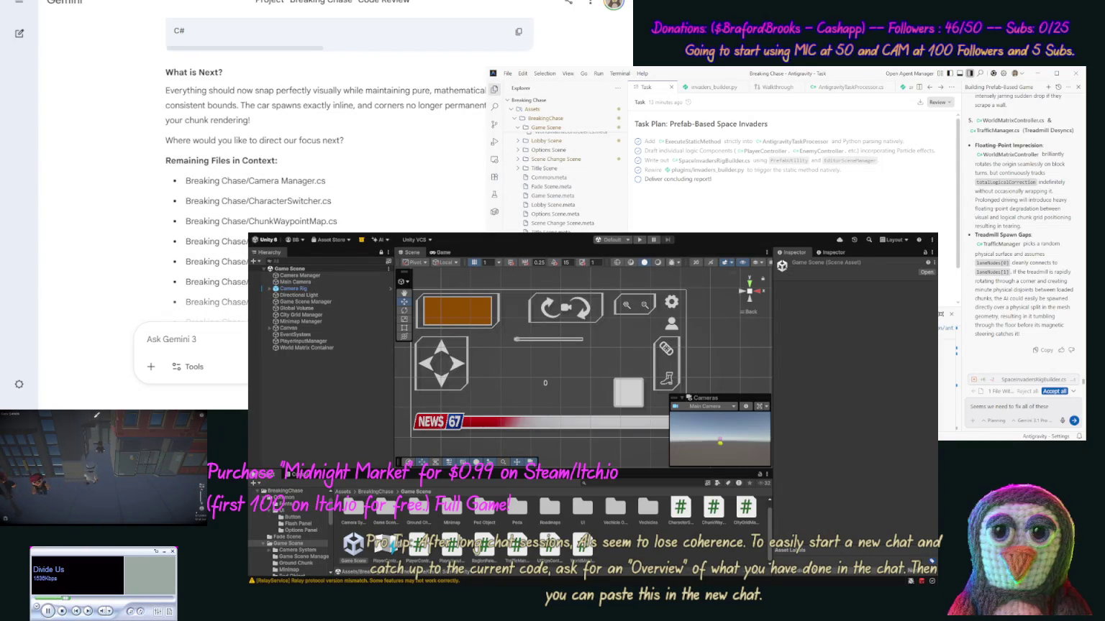
pyautogui.write(', then we w')
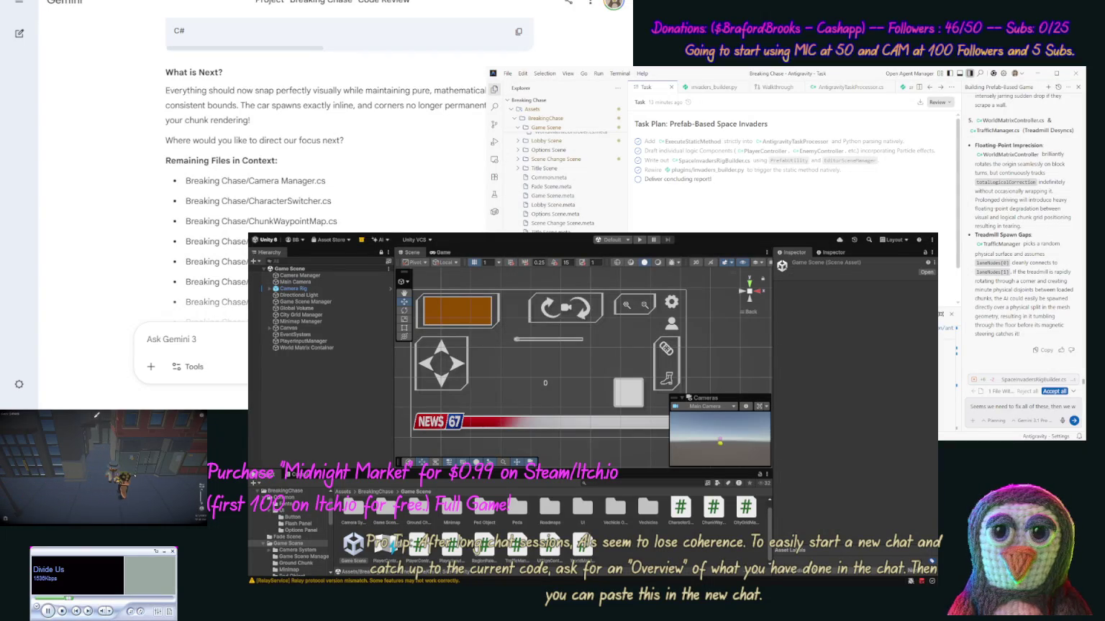
pyautogui.press('BackSpace')
pyautogui.press('BackSpace')
pyautogui.press('BackSpace')
pyautogui.write('do')
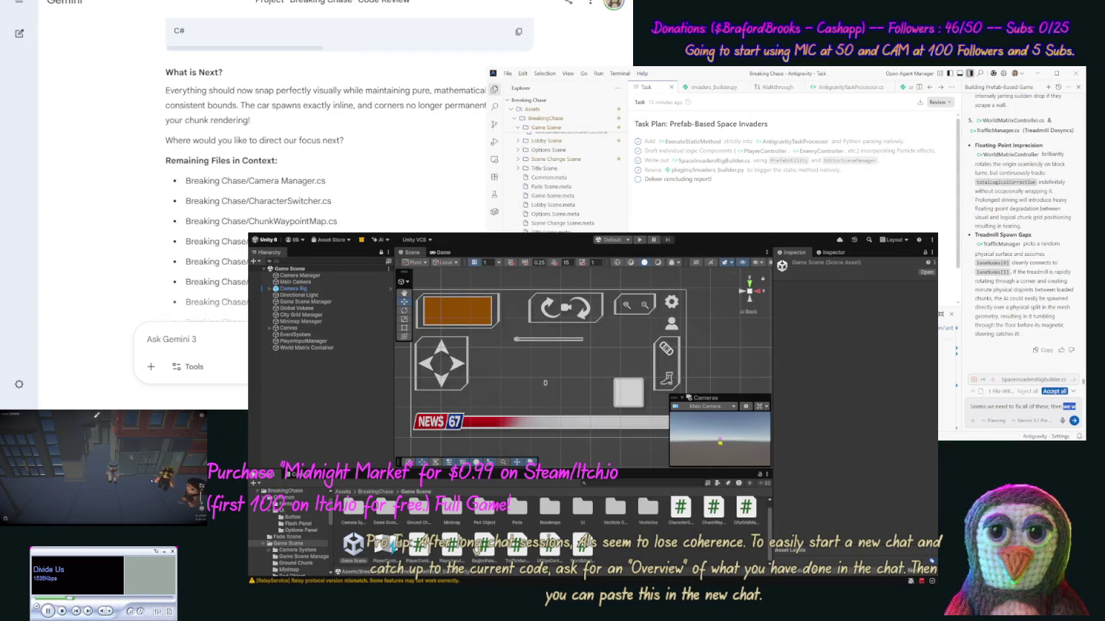
pyautogui.write(' this ch')
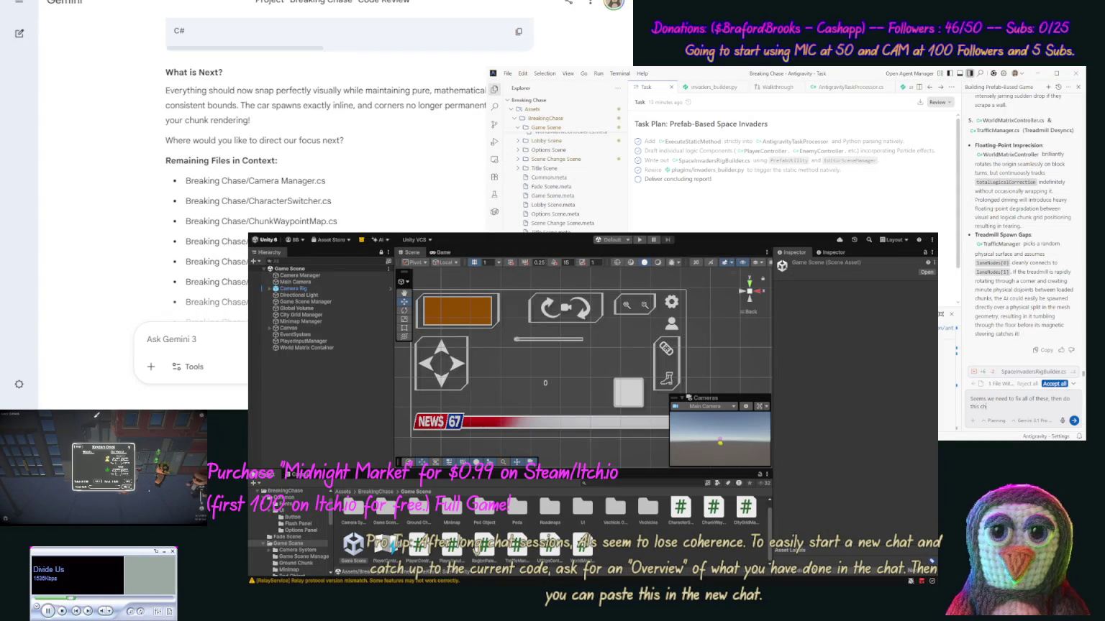
pyautogui.write('eck again wh')
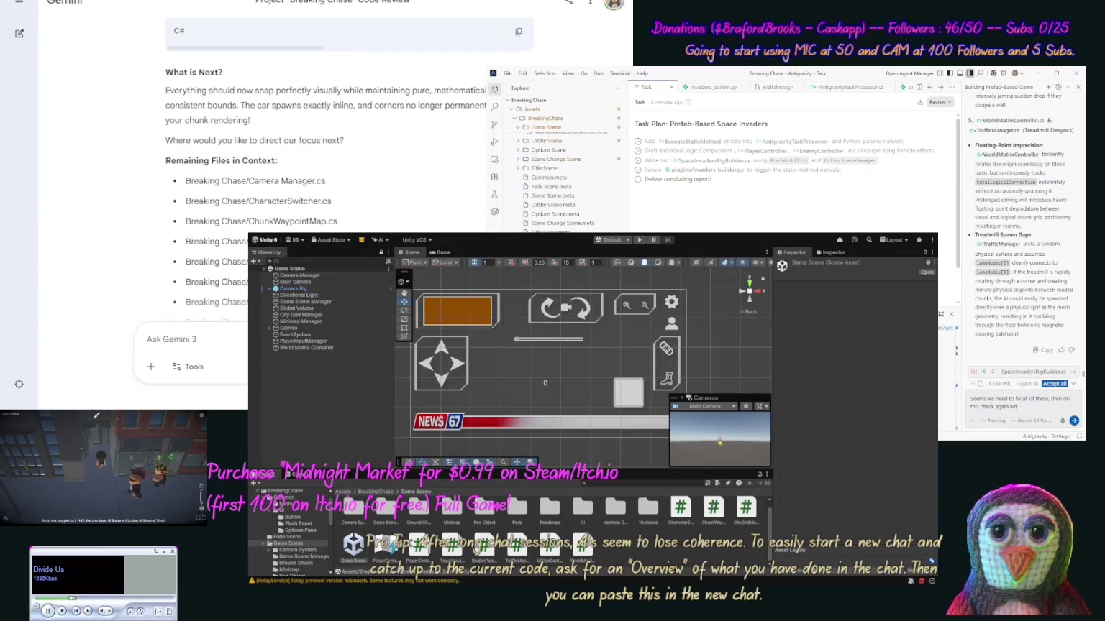
pyautogui.write('en done w')
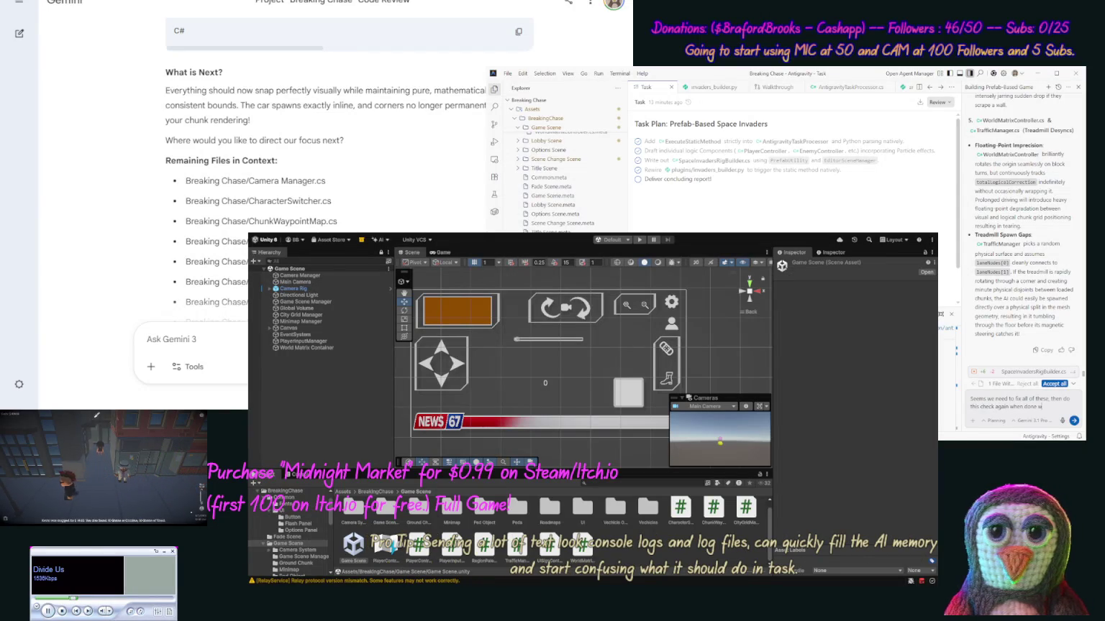
pyautogui.write('ith these')
# Step: Send the fix request so the agent refactors the core systems across six scripts
pyautogui.press('Return')
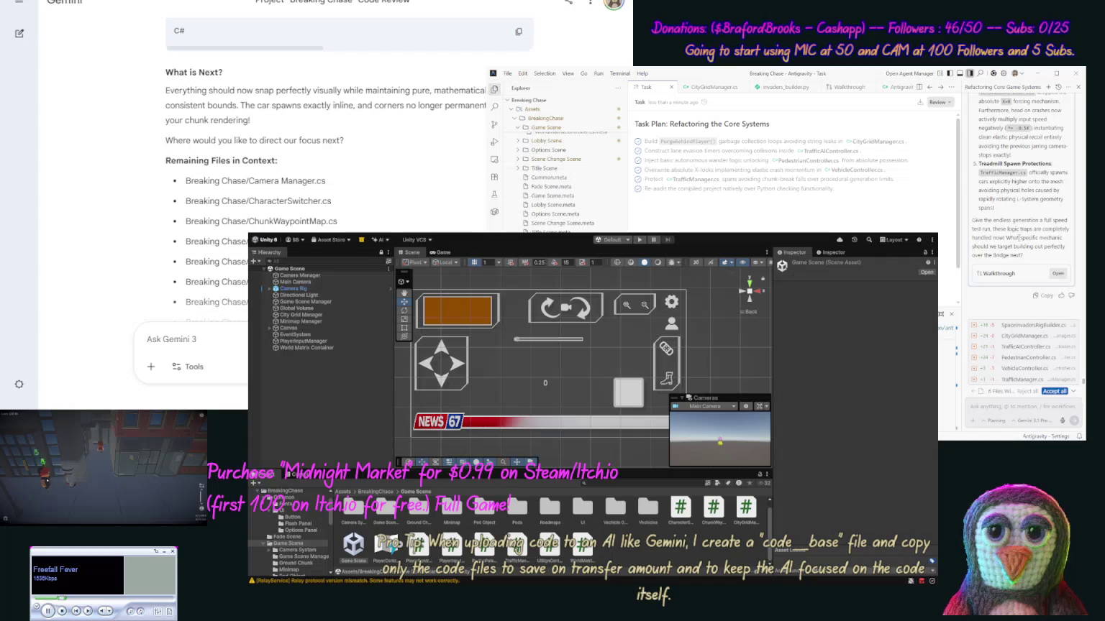
# Step: Review the agent's summary, then accept the refactoring changes to all six files
pyautogui.scroll(2, 1017, 237)
pyautogui.scroll(8, 1018, 209)
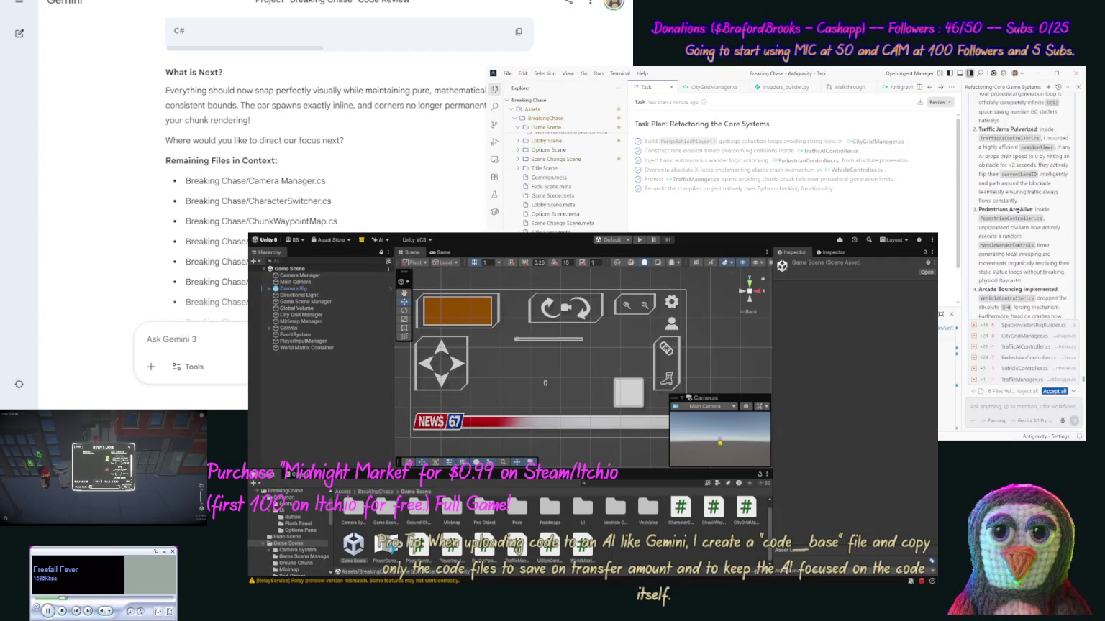
pyautogui.scroll(2, 1014, 209)
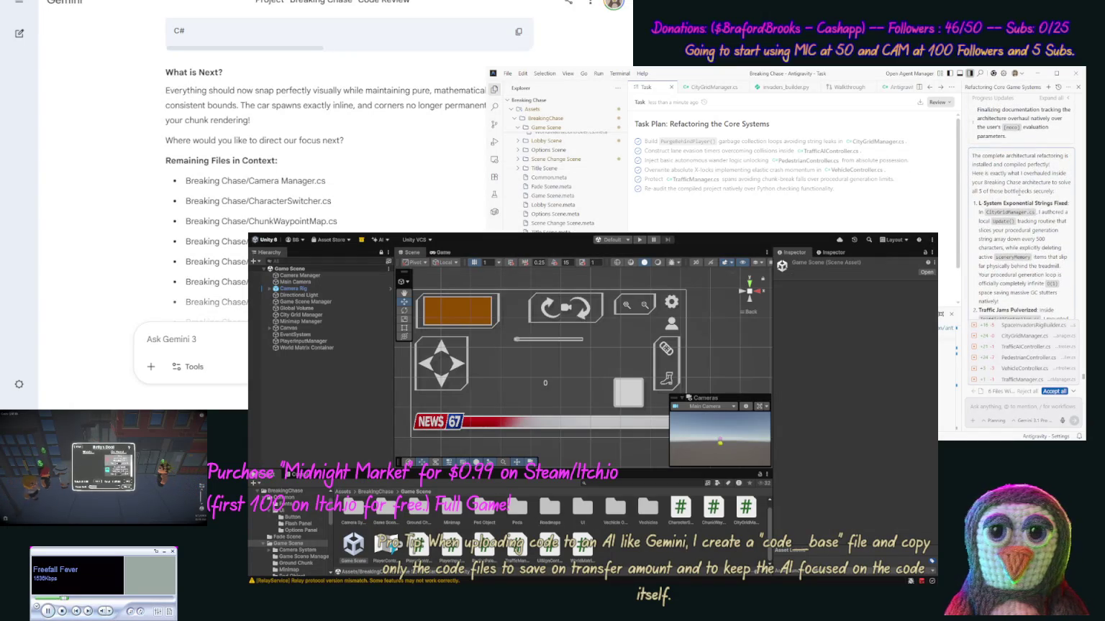
pyautogui.scroll(-5, 991, 187)
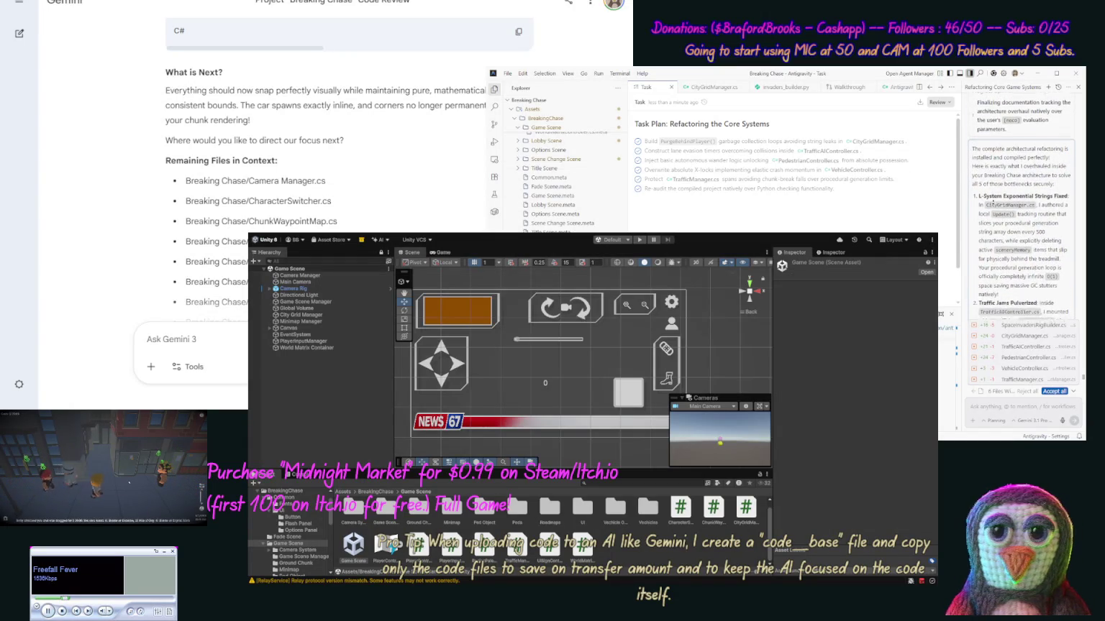
pyautogui.scroll(-4, 993, 201)
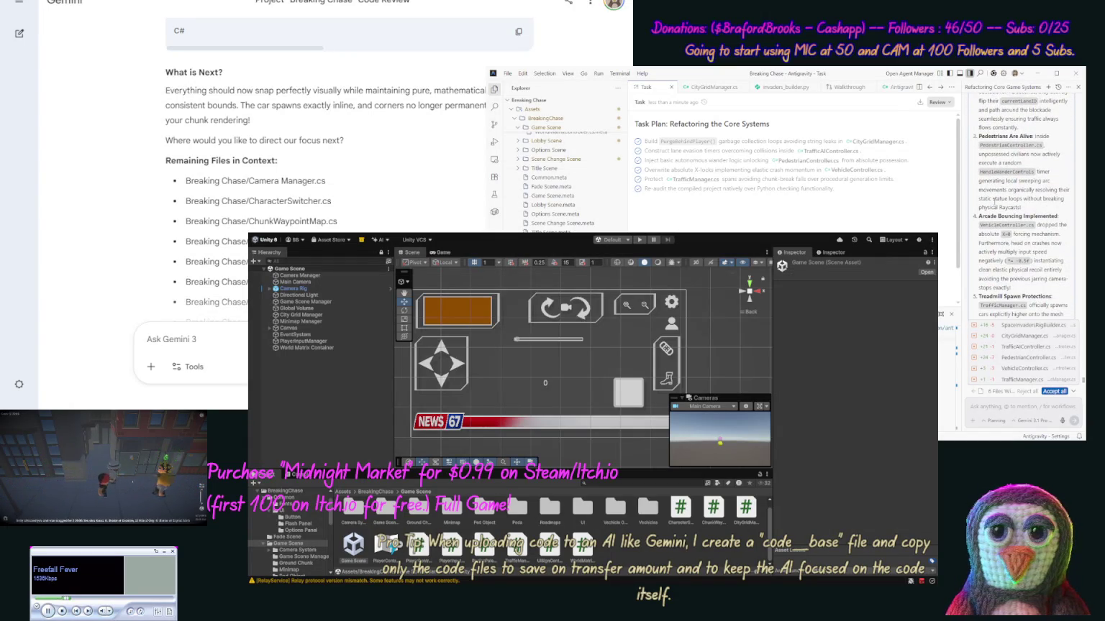
pyautogui.scroll(-4, 996, 202)
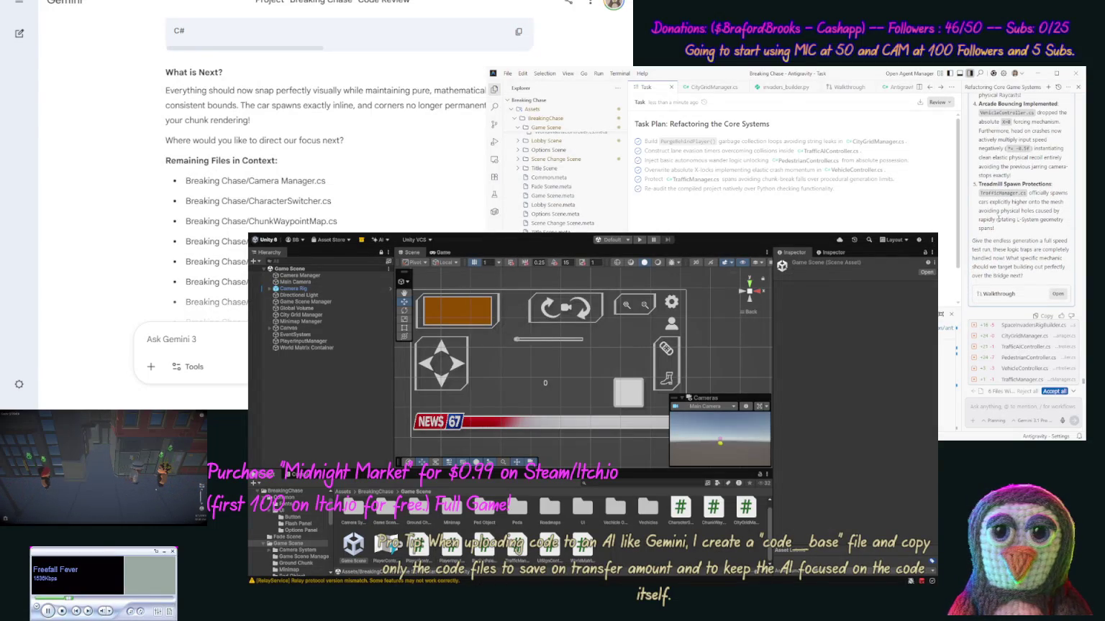
pyautogui.click(1054, 391)
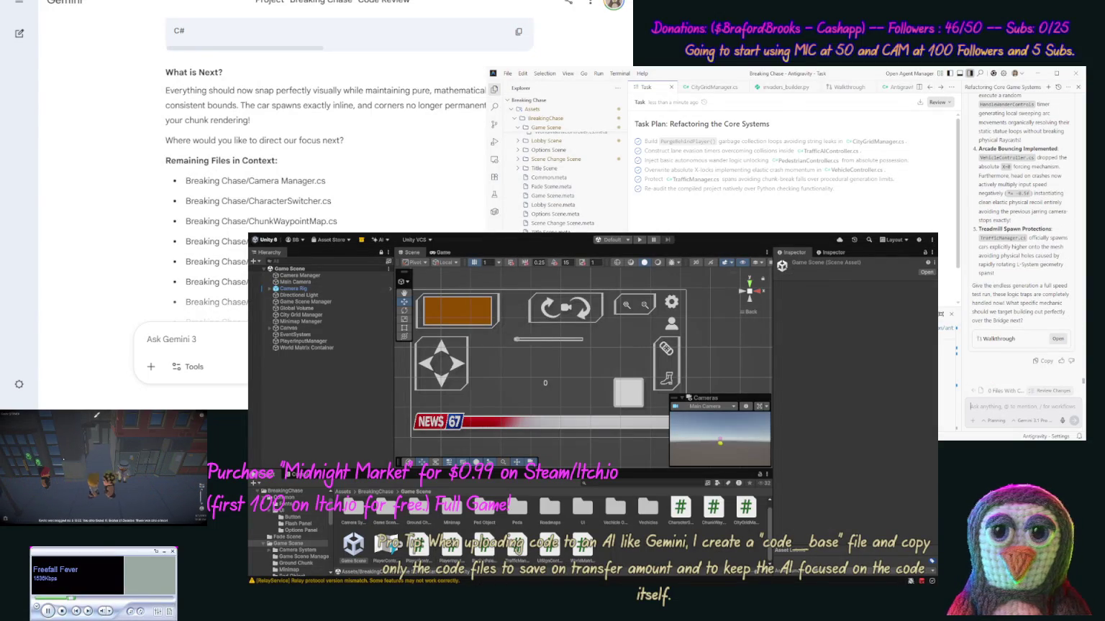
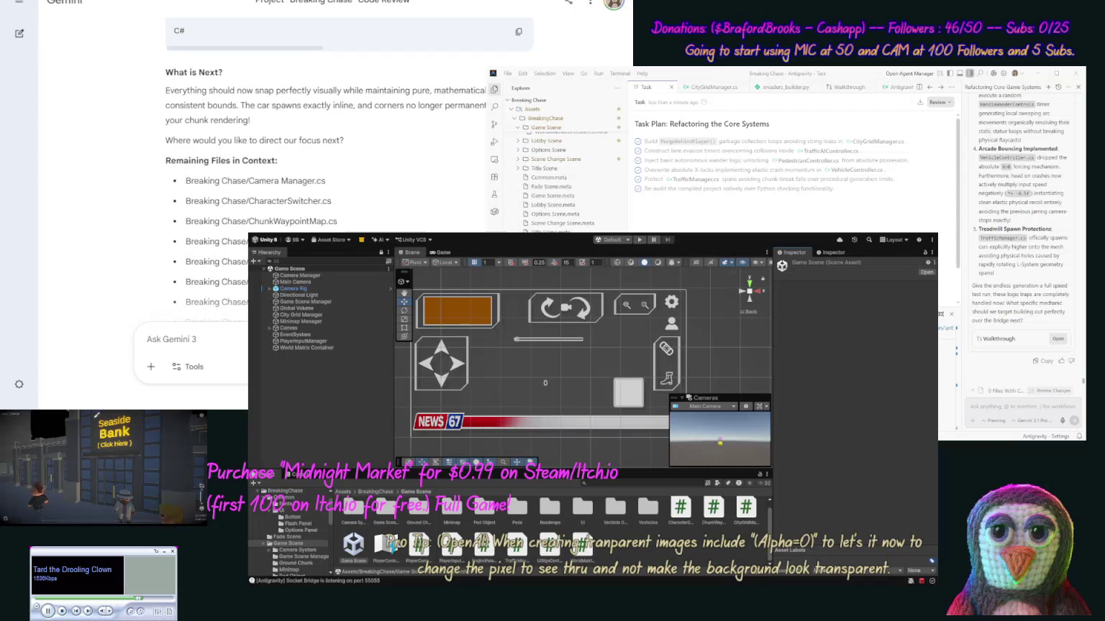
# Step: Run Breaking Chase in Play mode and get into a car to test the driving controls
pyautogui.click(97, 415)
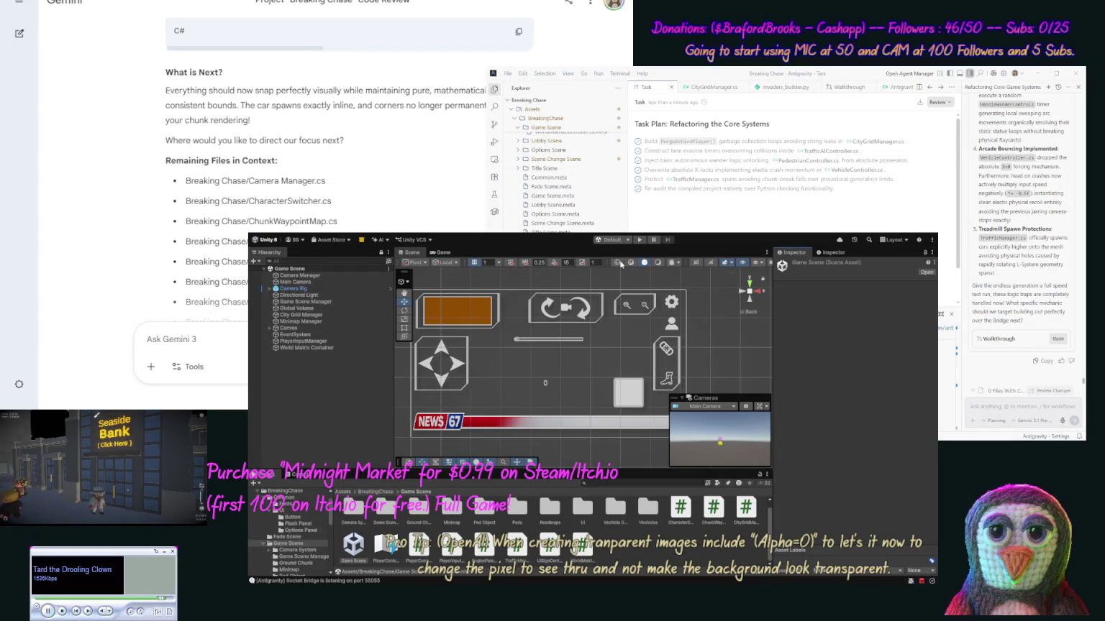
pyautogui.click(639, 240)
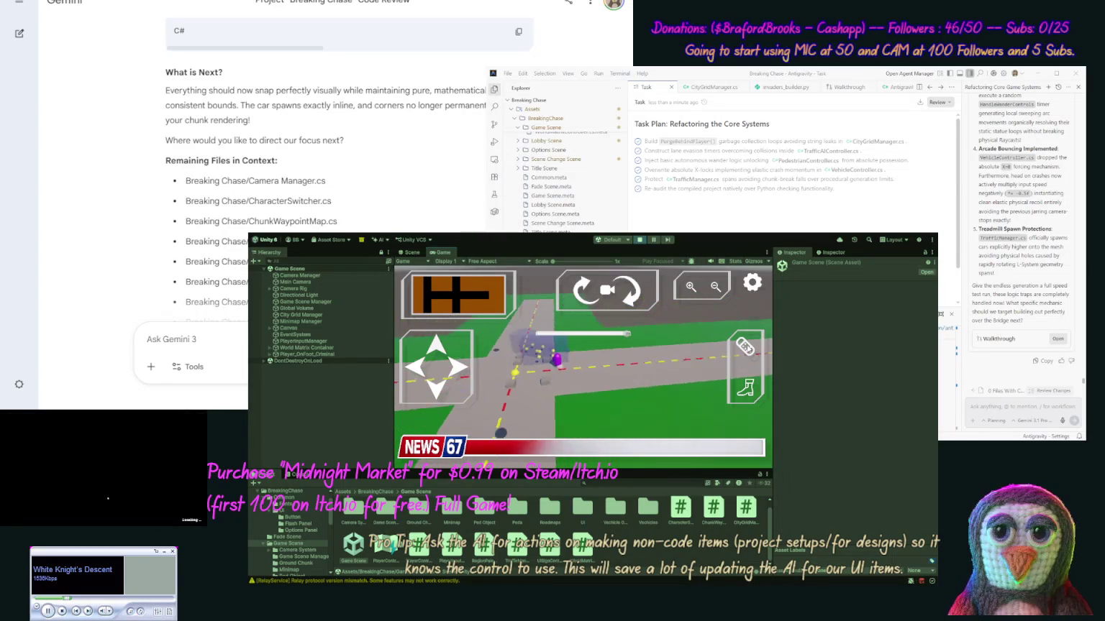
pyautogui.click(745, 347)
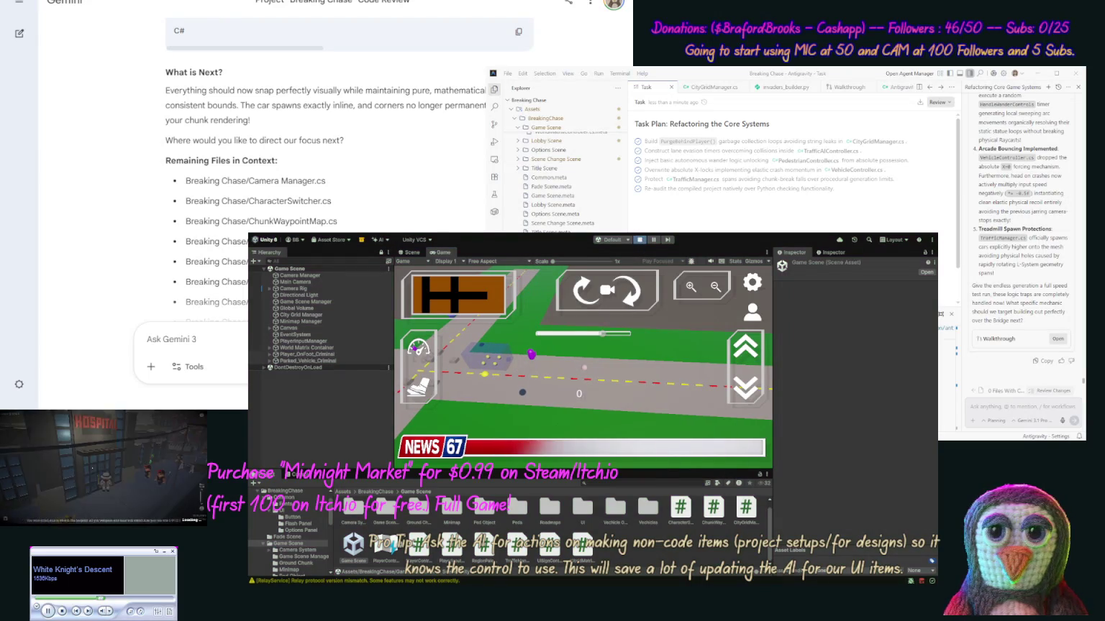
# Step: Stop Play mode and ask the agent to spawn traffic only on edge chunks so cars stop popping in
pyautogui.click(640, 239)
pyautogui.click(993, 411)
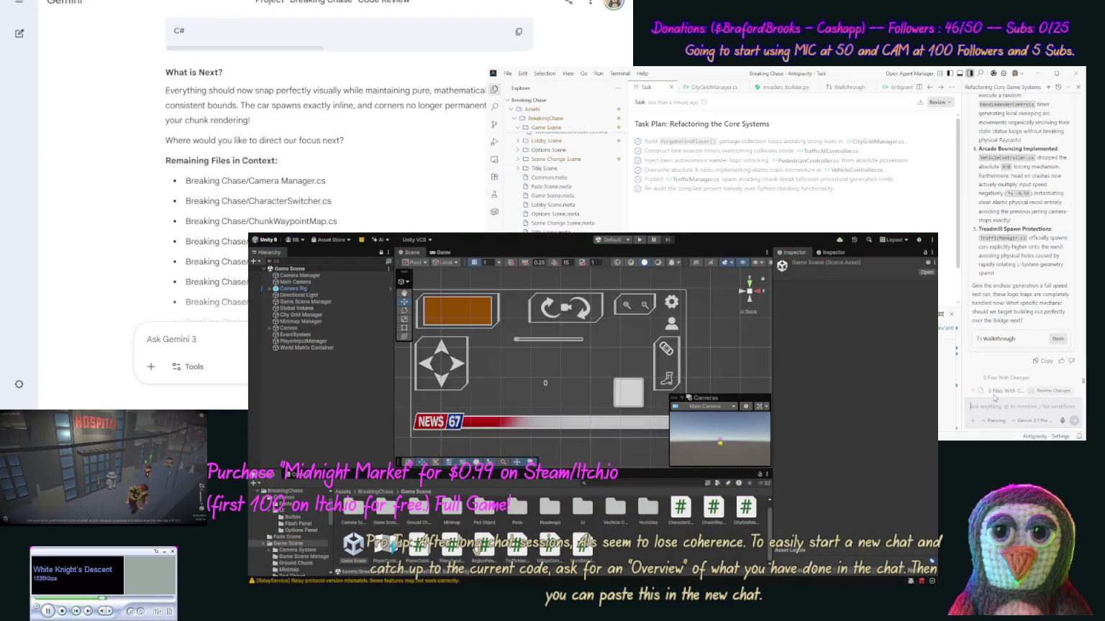
pyautogui.write('wiE w')
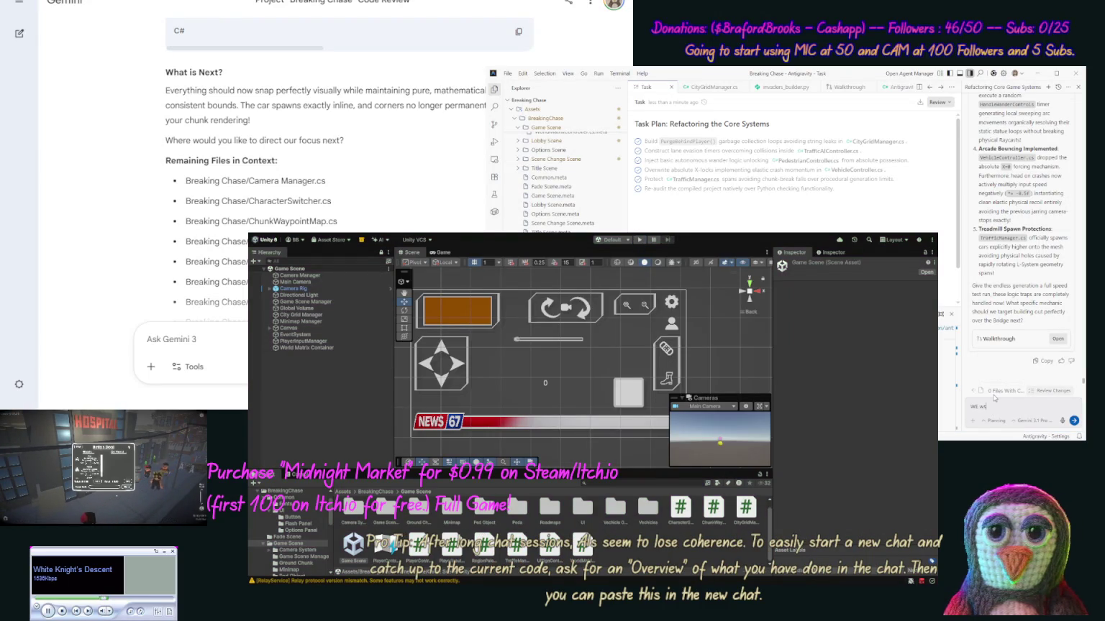
pyautogui.write(' only s')
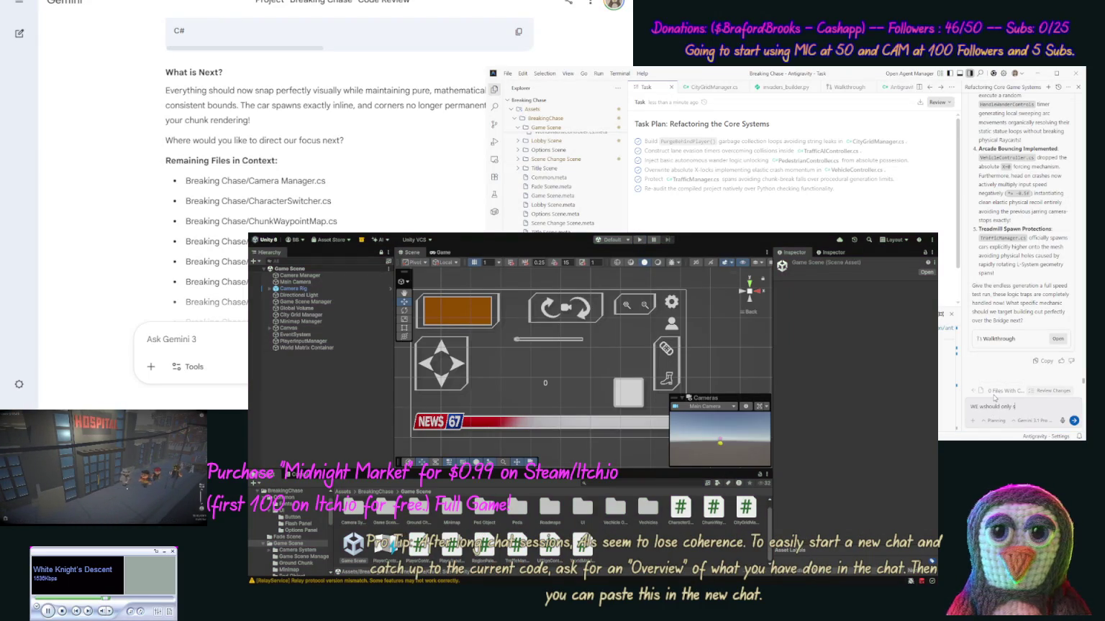
pyautogui.write('affic on the edge')
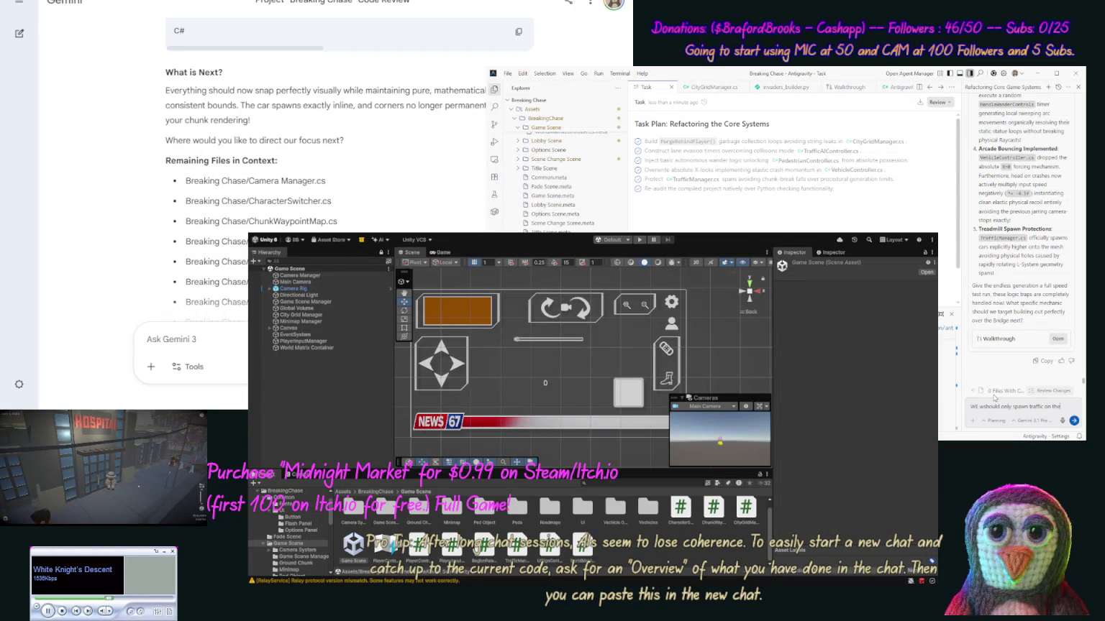
pyautogui.write(' c')
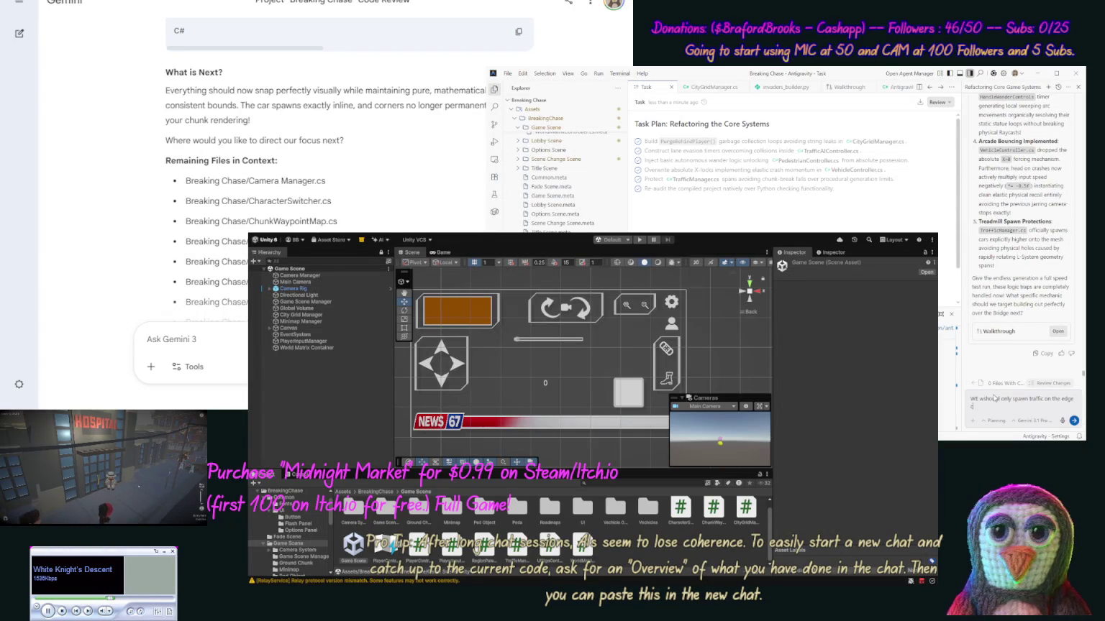
pyautogui.write('hunks we have visible to stop t')
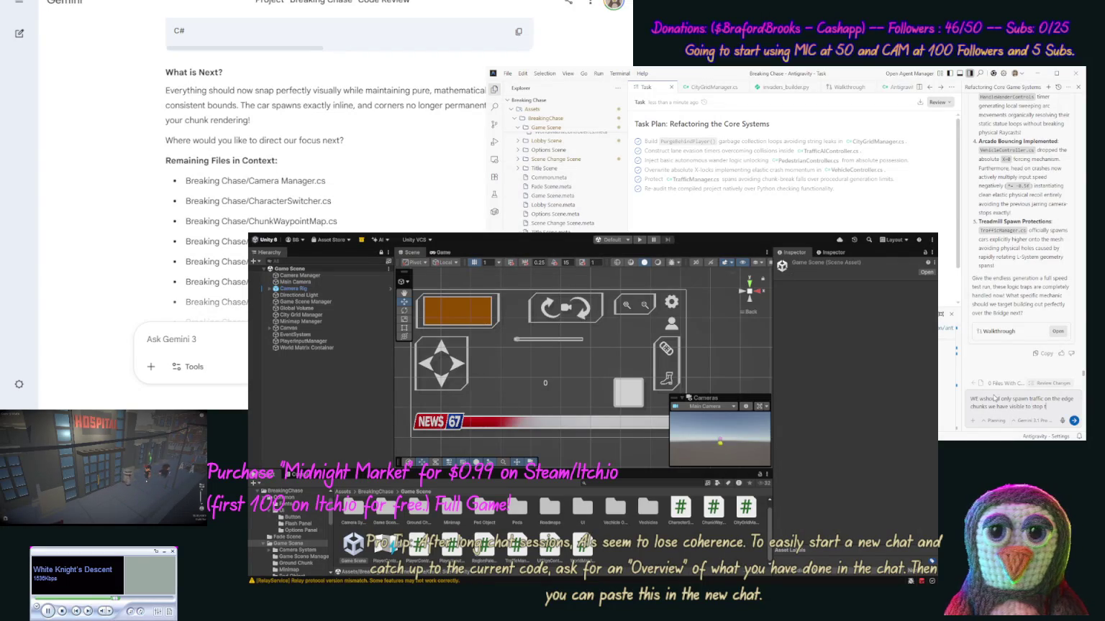
pyautogui.write('hem f')
pyautogui.write(' popping up out of')
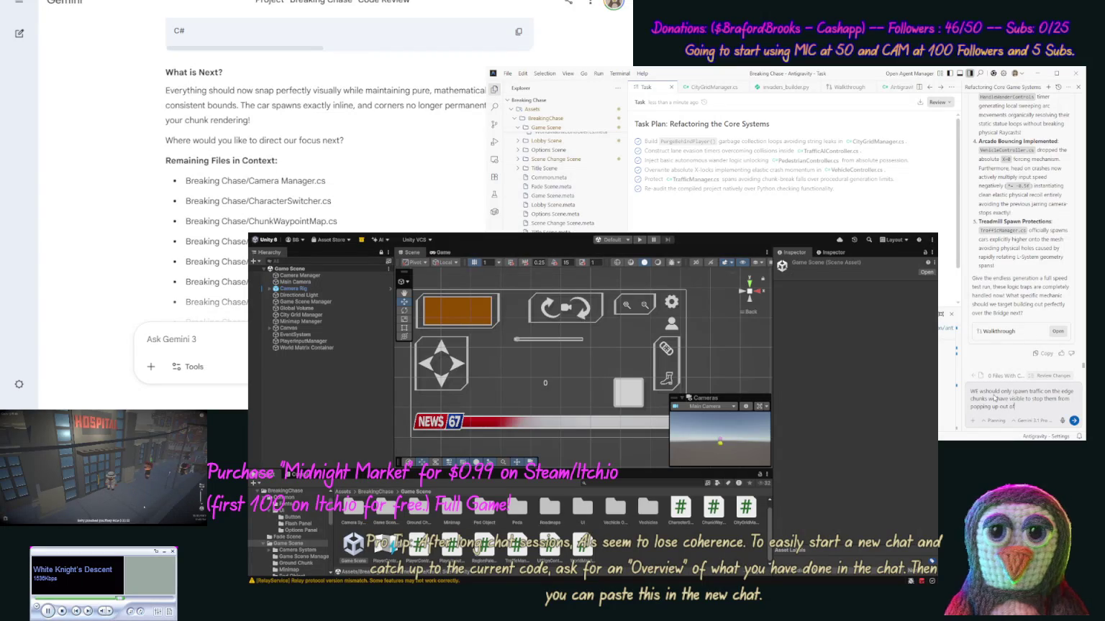
pyautogui.write(' no where')
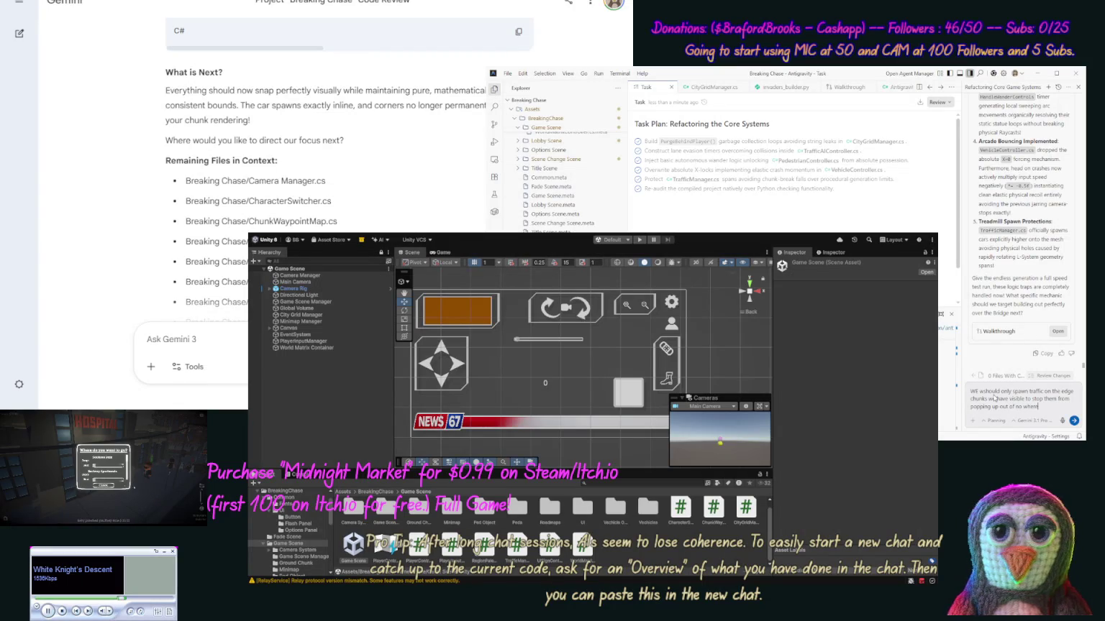
pyautogui.write(', also our')
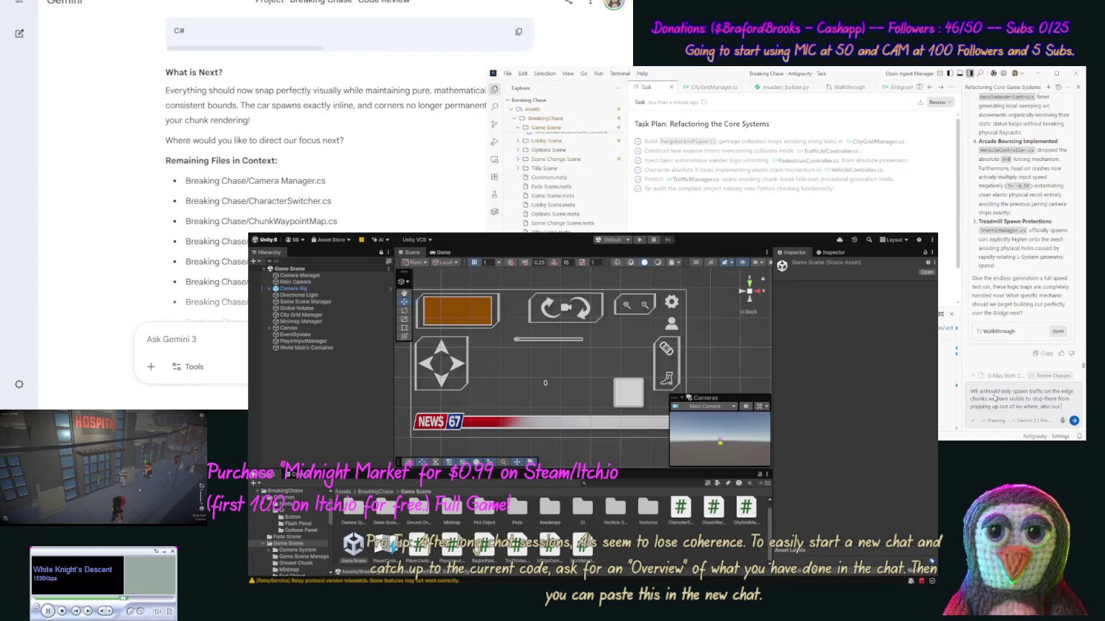
pyautogui.write(' drivin')
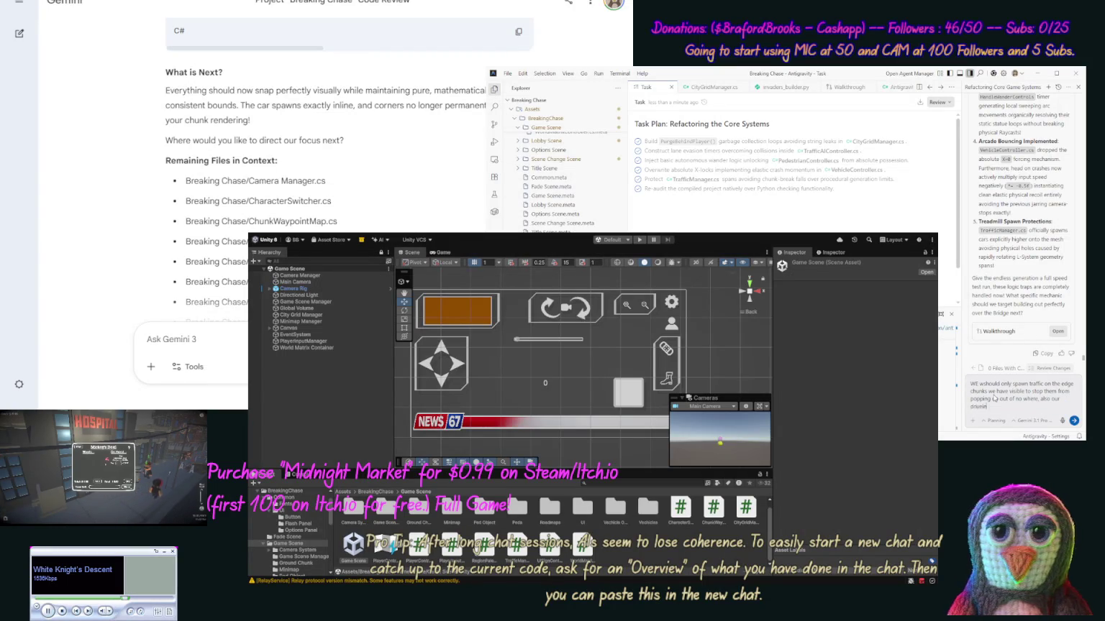
pyautogui.write(' seems not to work now')
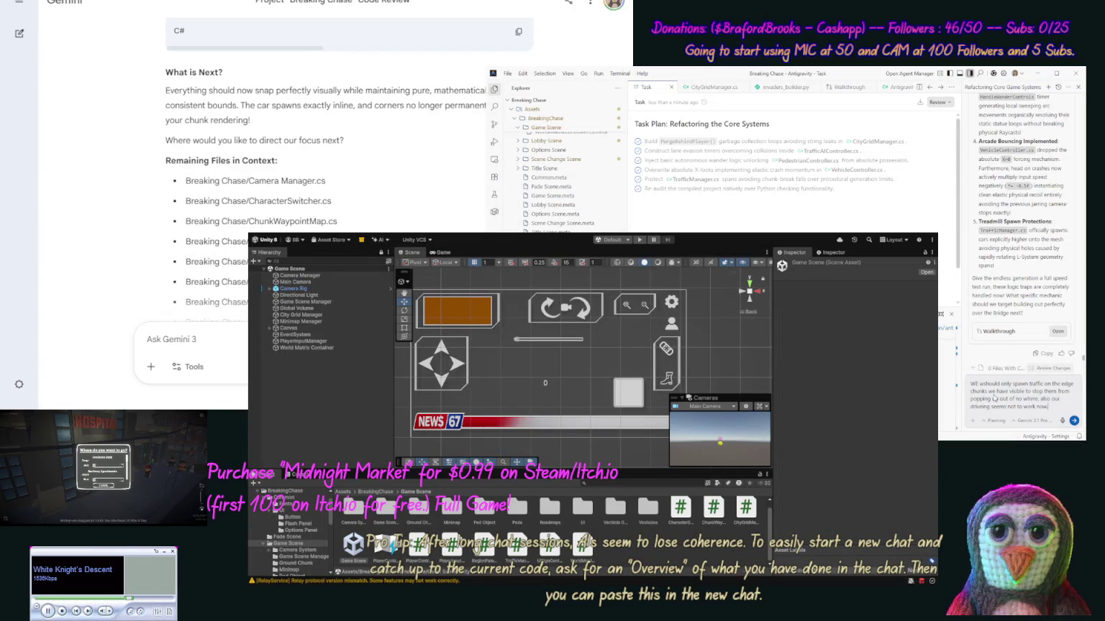
pyautogui.press('Return')
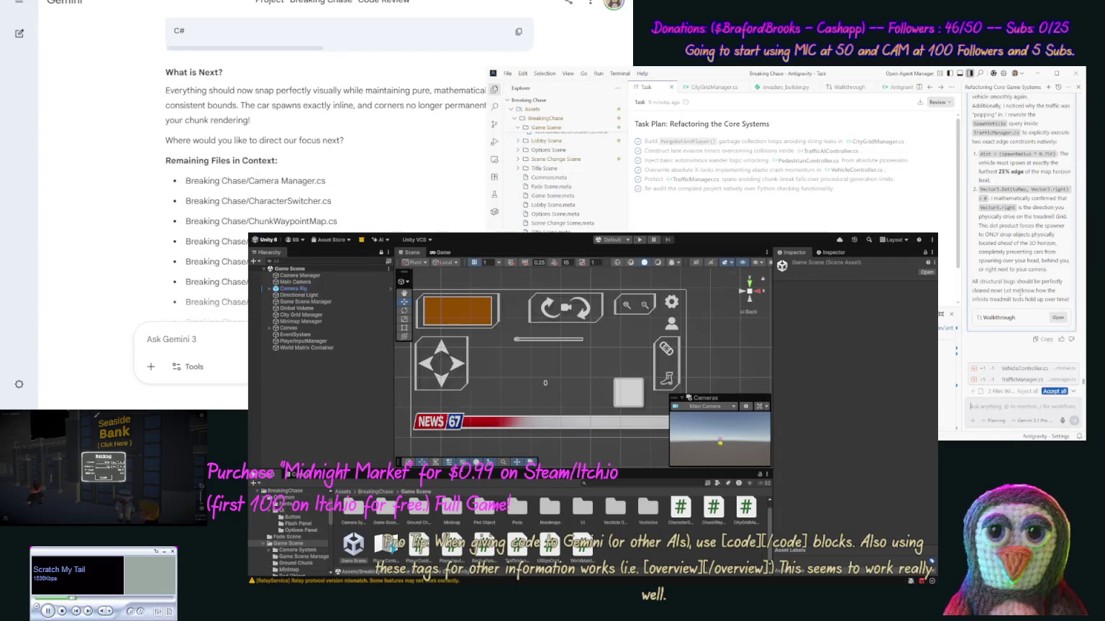
# Step: Accept all of the agent's edits to VehicleController.cs and TrafficManager.cs
pyautogui.click(1051, 393)
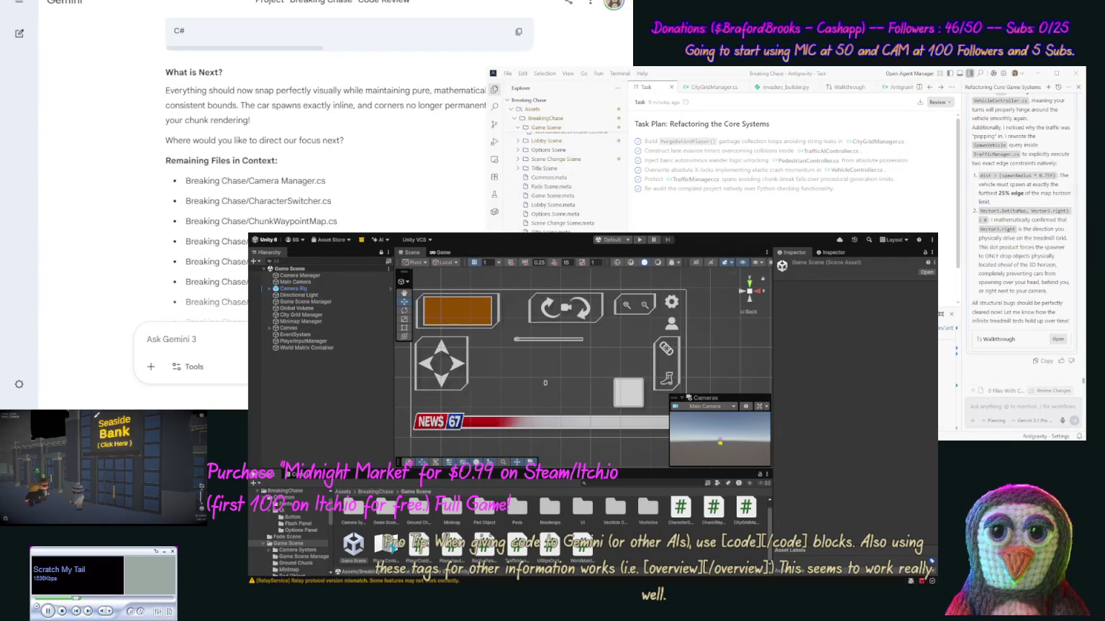
# Step: Ask the agent 'Explain to me how our code builds our world.'
pyautogui.click(1049, 410)
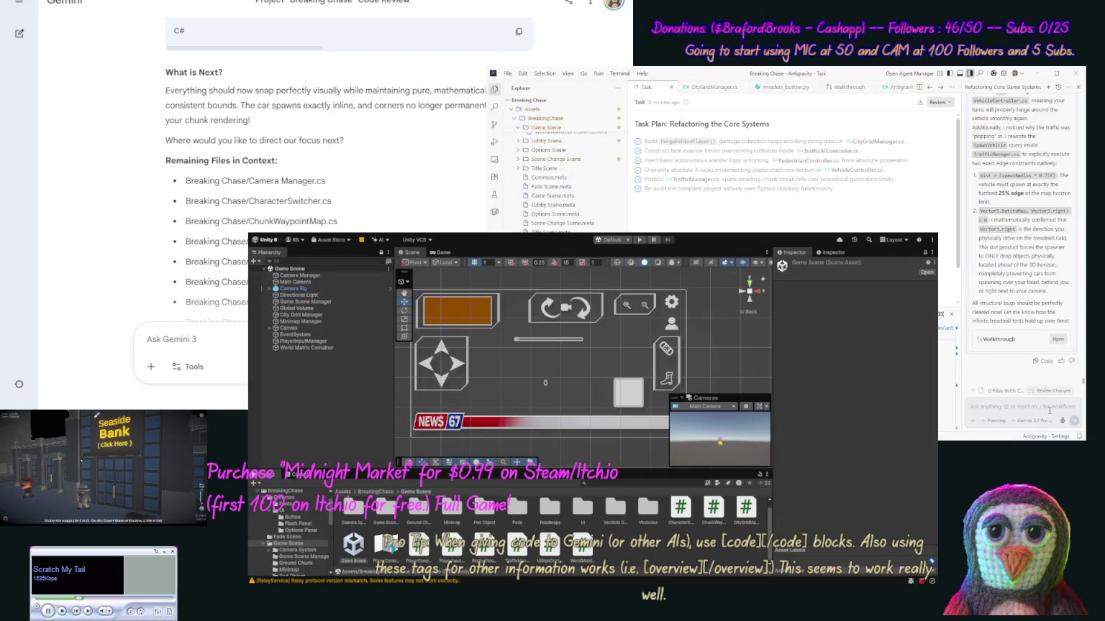
pyautogui.write('Explain to m')
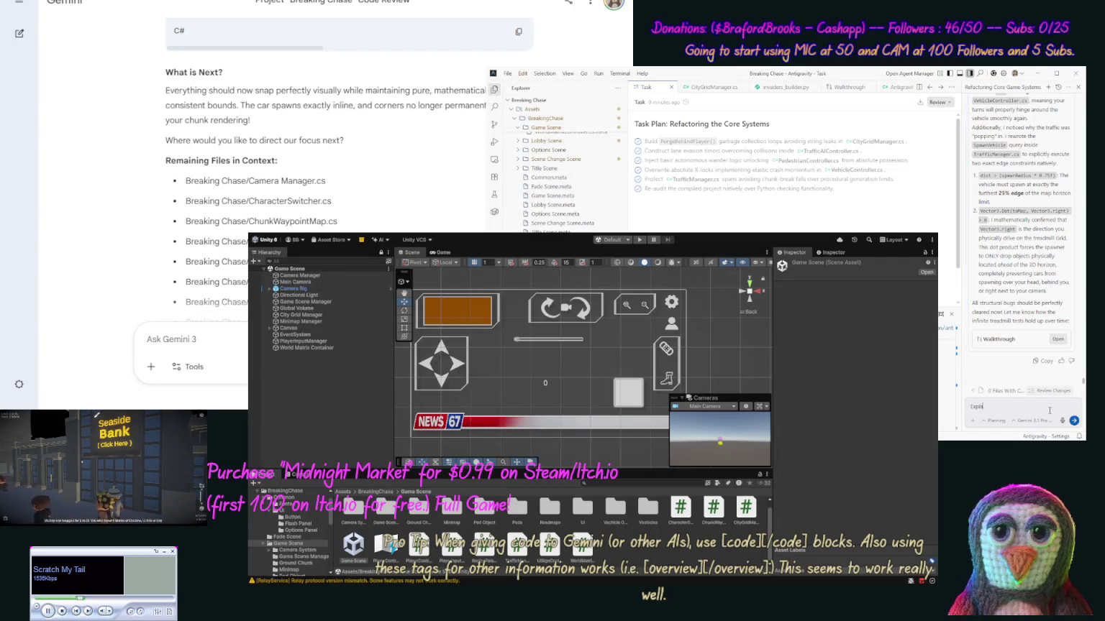
pyautogui.write('e how')
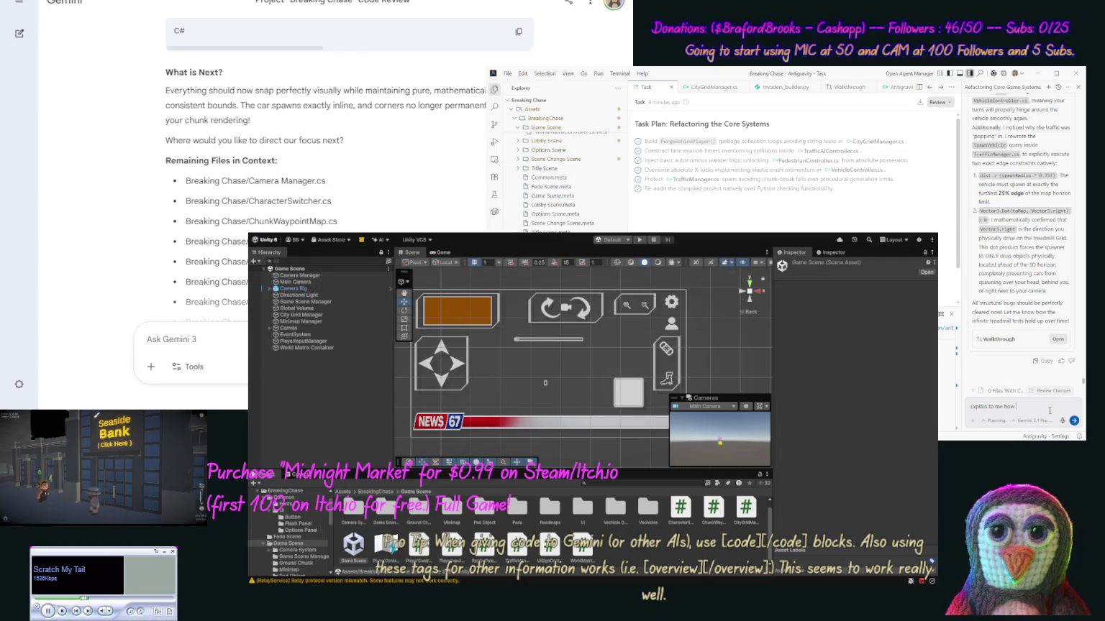
pyautogui.write(' our code')
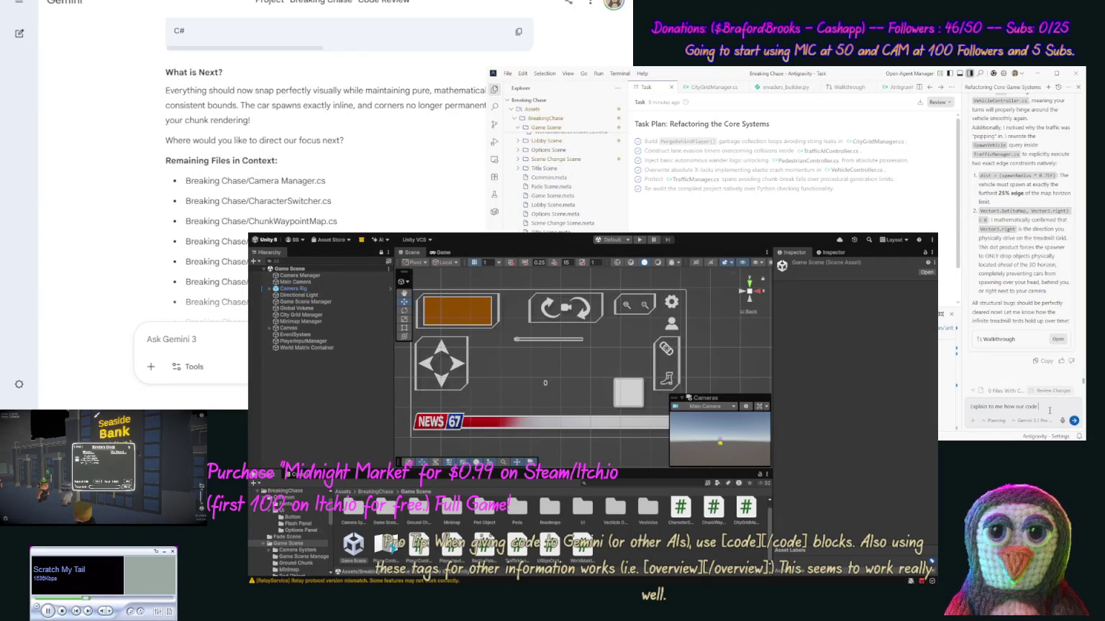
pyautogui.write(' build')
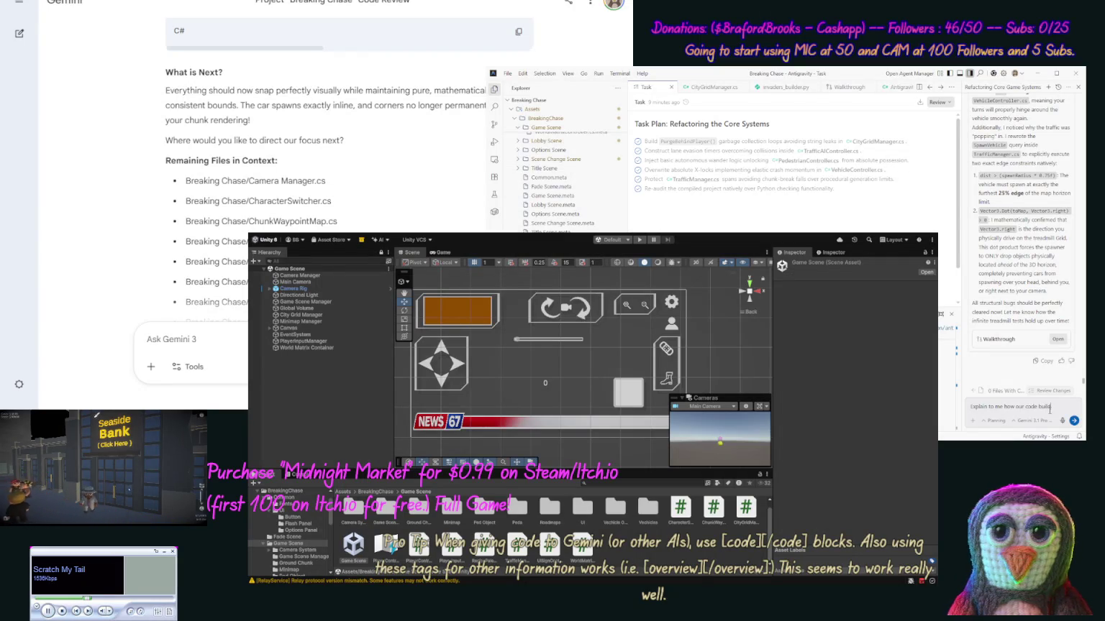
pyautogui.write('s our world. [no')
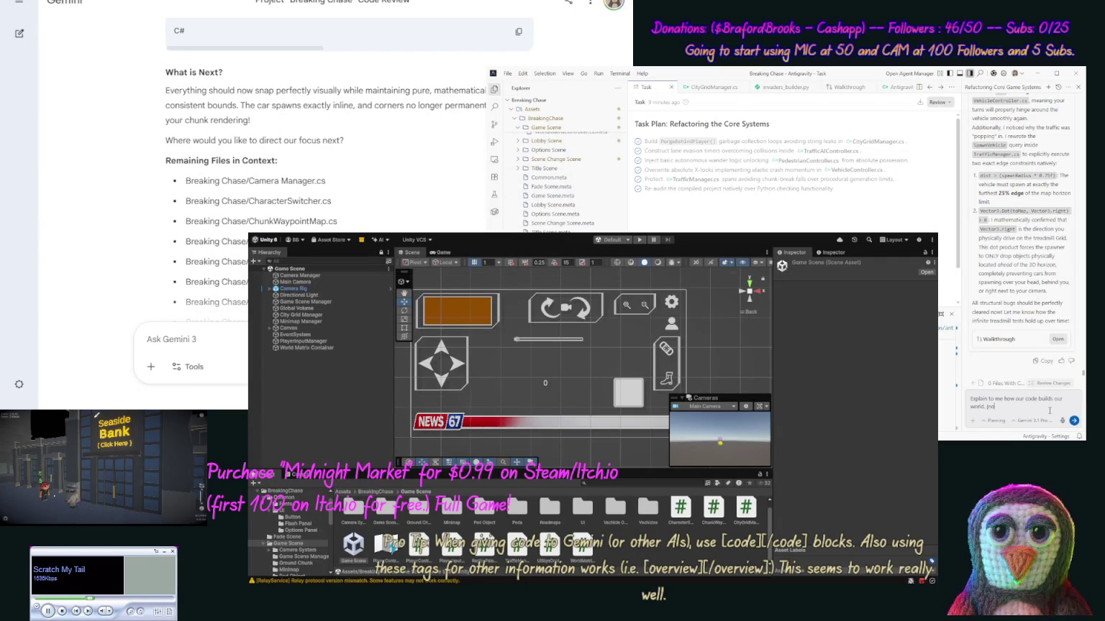
pyautogui.write('core')
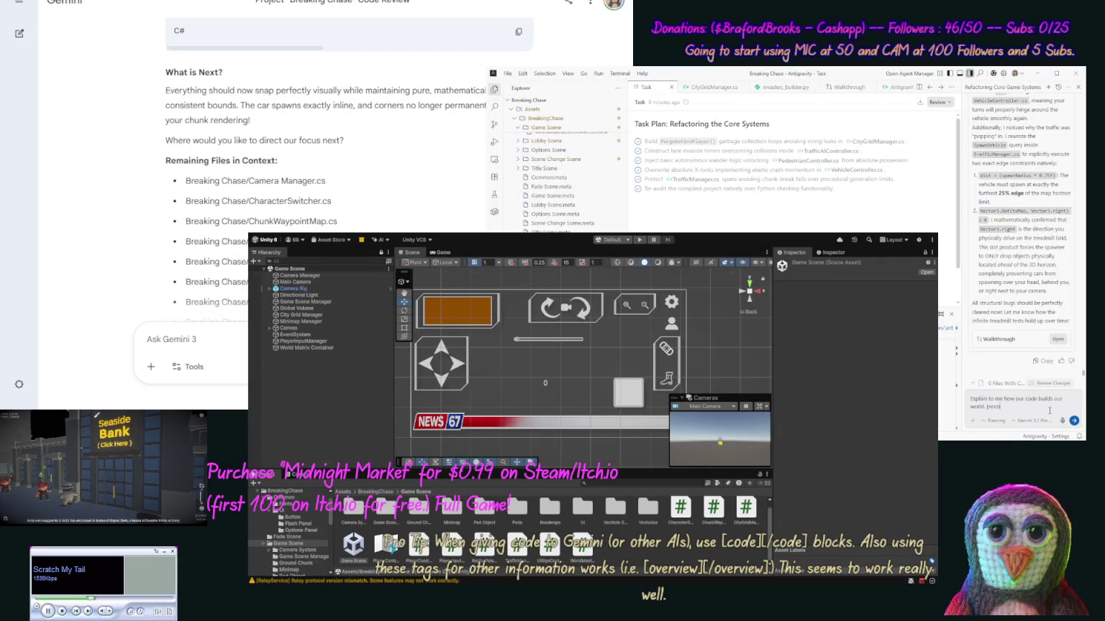
pyautogui.write(']')
pyautogui.press('Return')
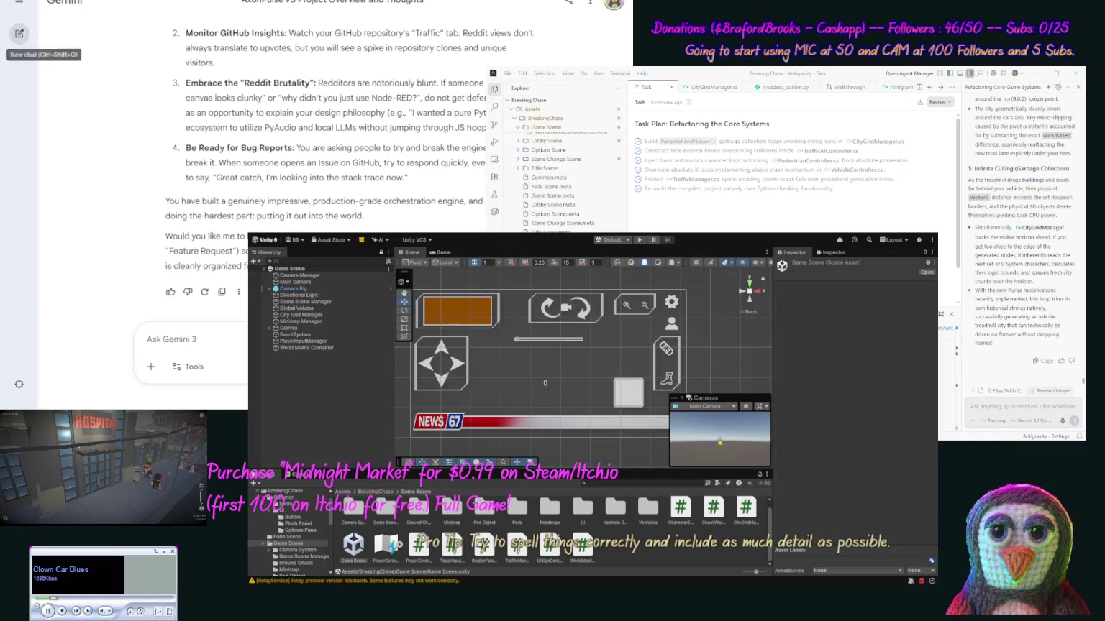
# Step: Start a new, empty Gemini chat
pyautogui.click(21, 33)
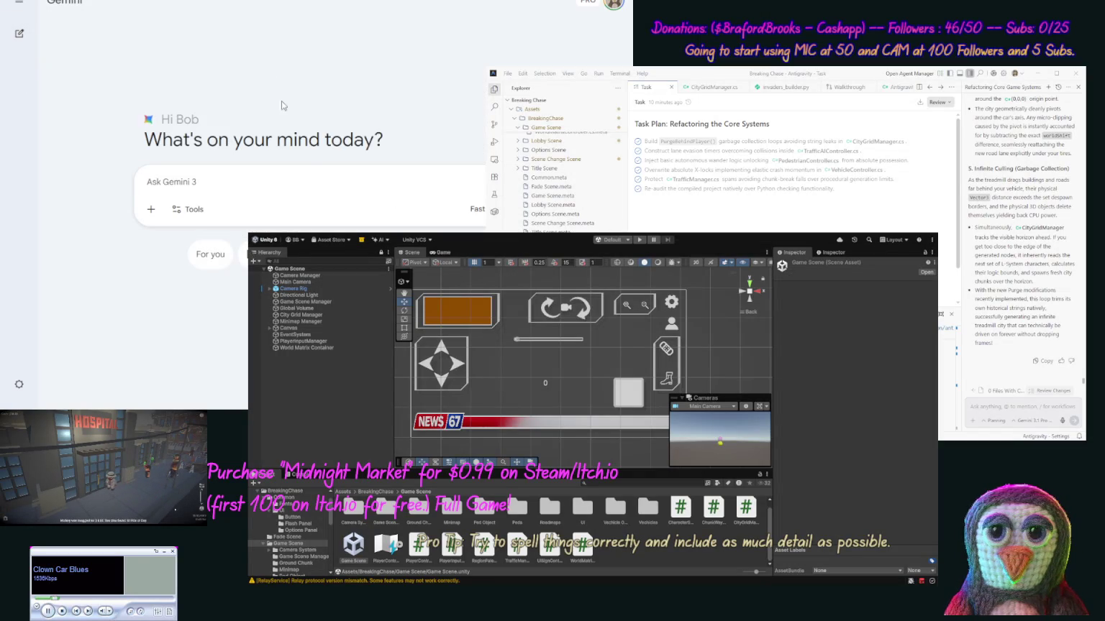
# Step: Draft a prompt framing spacetime as a GTA sim built from a single "Light" "Element" wave collapsing to a particle
pyautogui.write("Let's talk aboutspace")
pyautogui.press('BackSpace')
pyautogui.press('BackSpace')
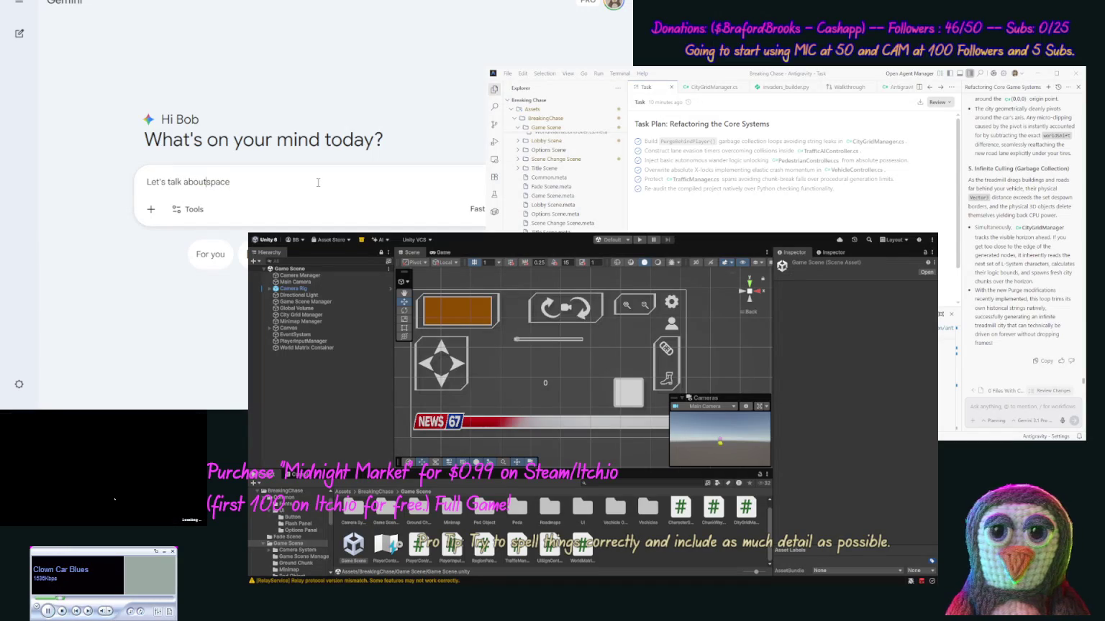
pyautogui.write('time ')
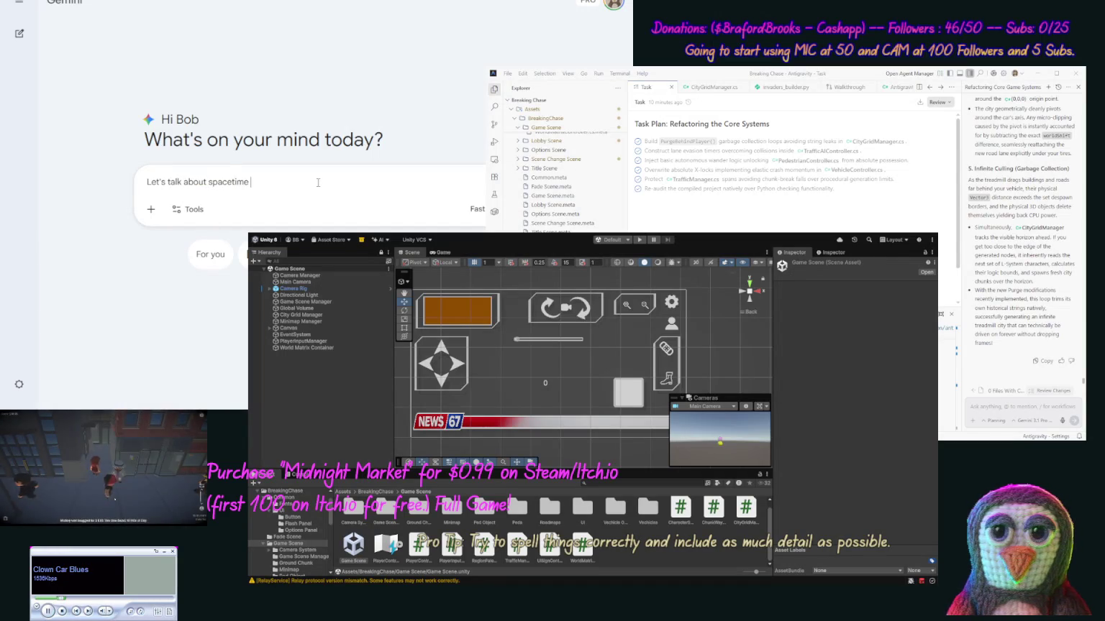
pyautogui.write('and the uni')
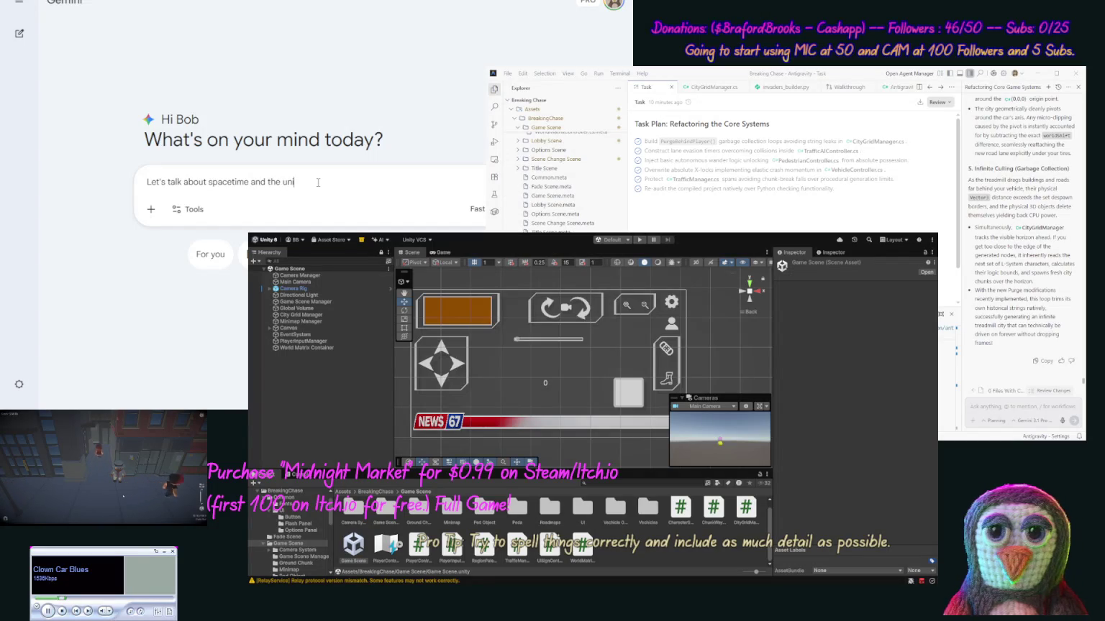
pyautogui.write('verserse ')
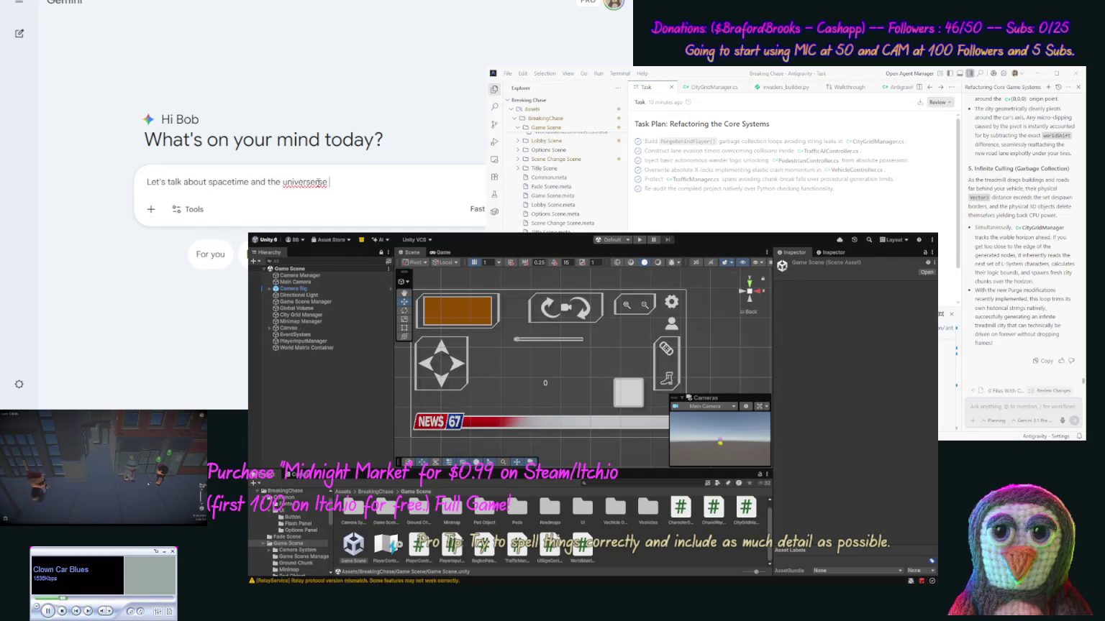
pyautogui.write('being a')
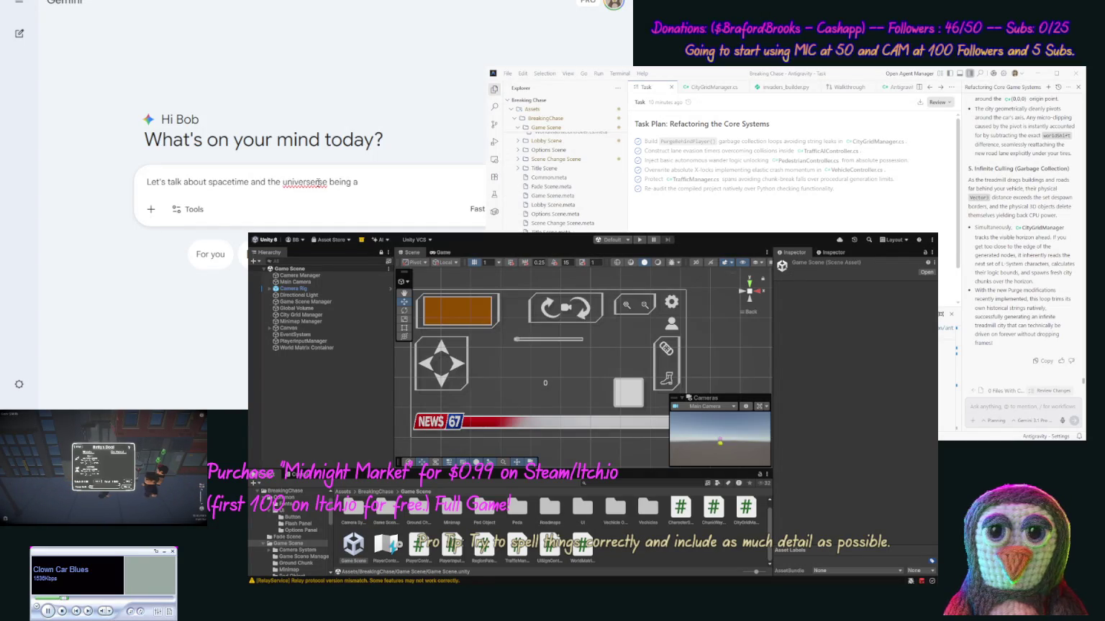
pyautogui.write(' GTA sim')
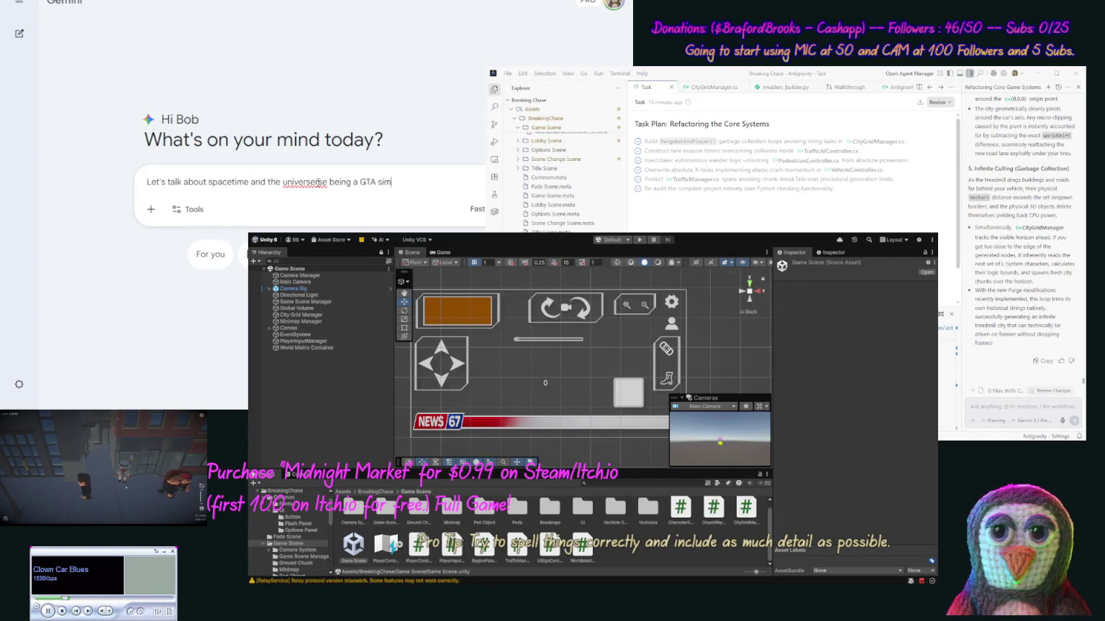
pyautogui.write('. Let')
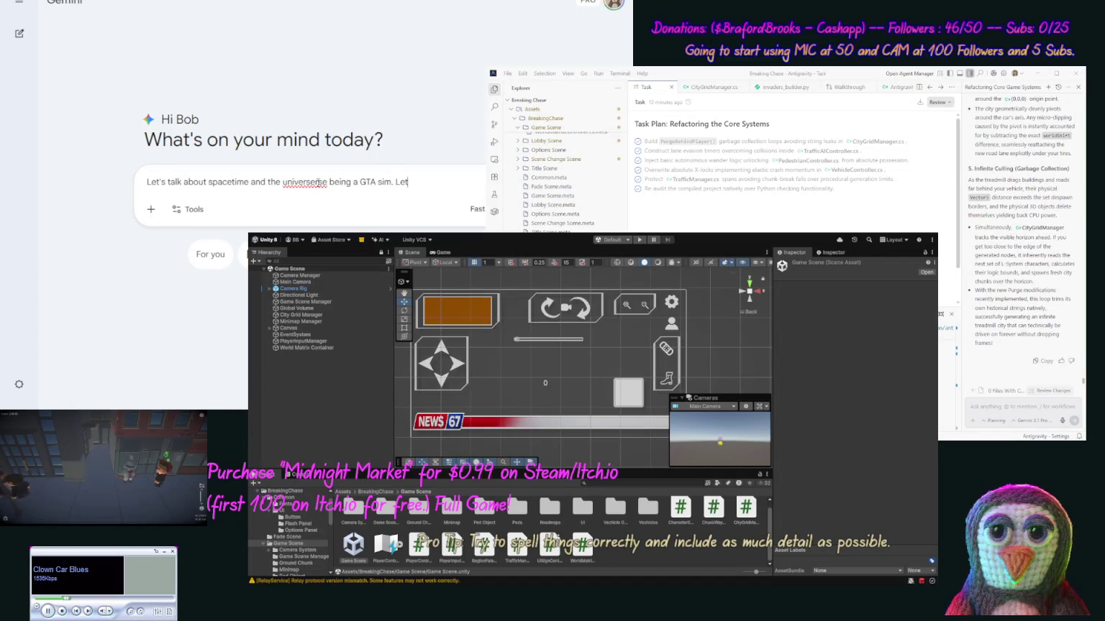
pyautogui.write("'s start b")
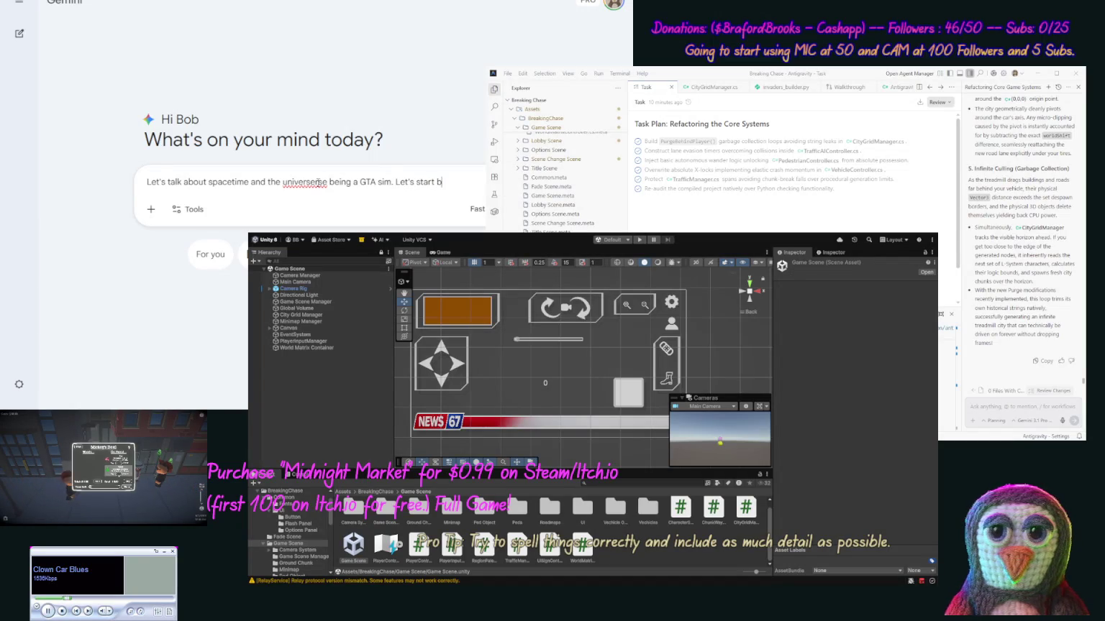
pyautogui.write('y making')
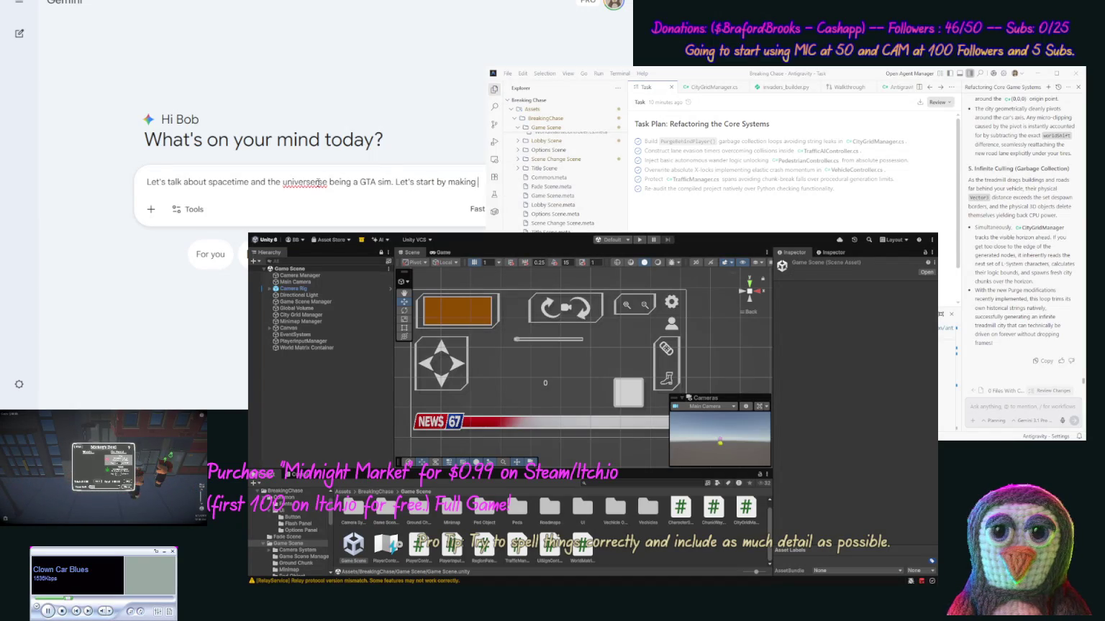
pyautogui.write(' a')
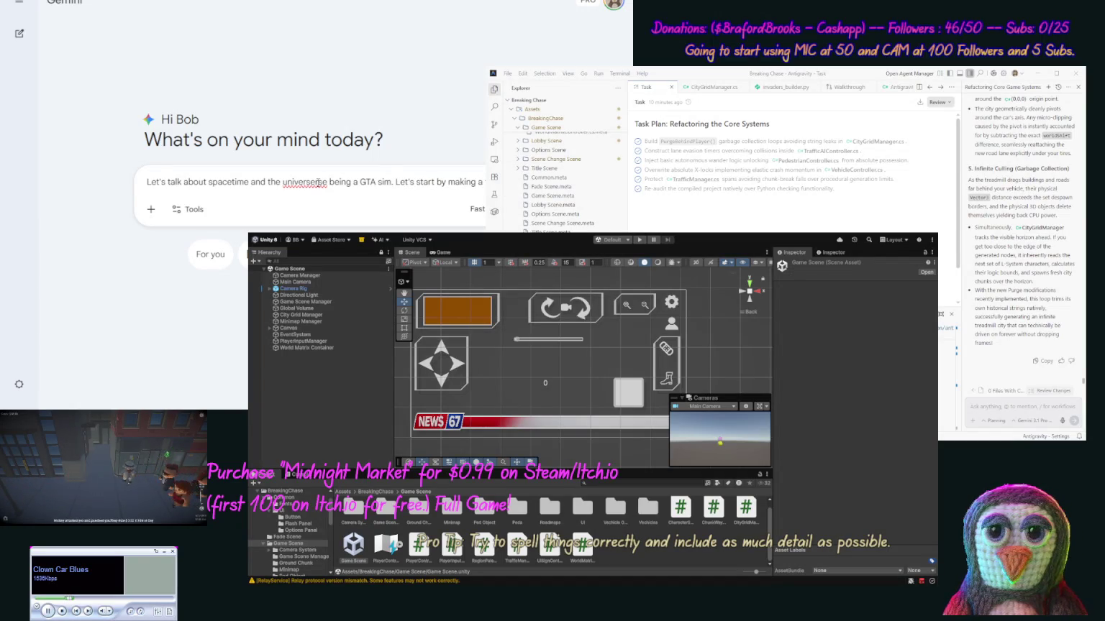
pyautogui.write(' project')
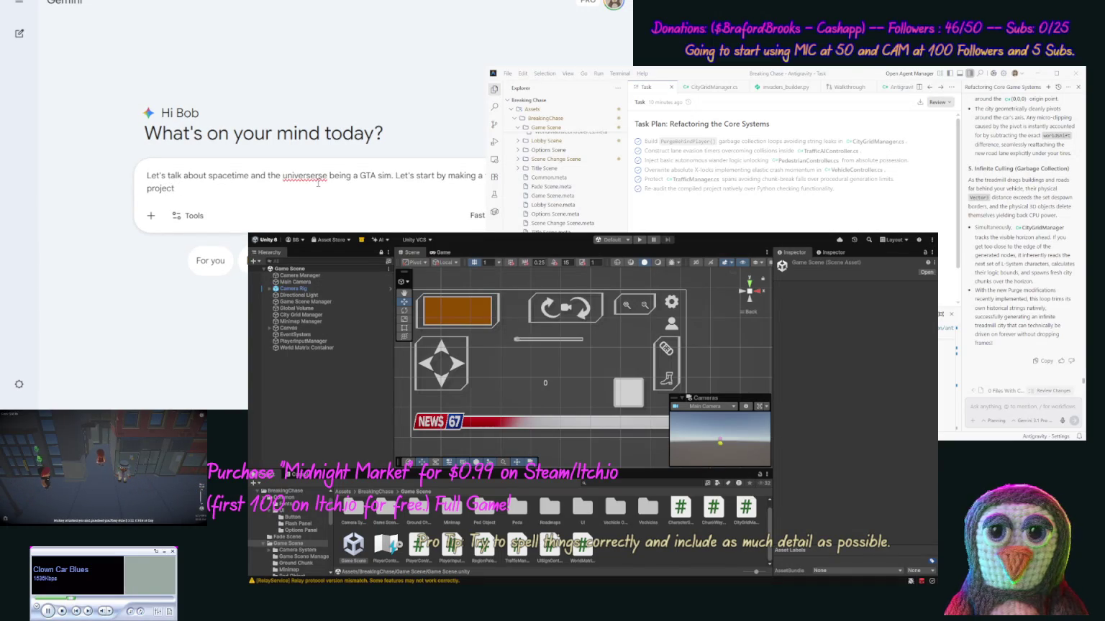
pyautogui.write(' sta')
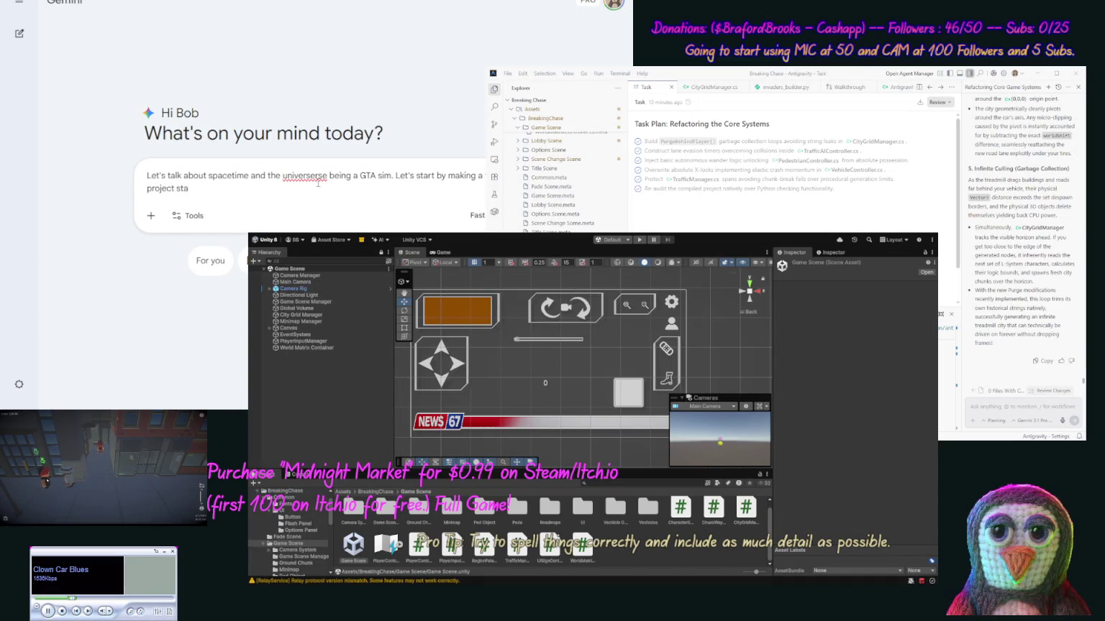
pyautogui.write('ting with a single')
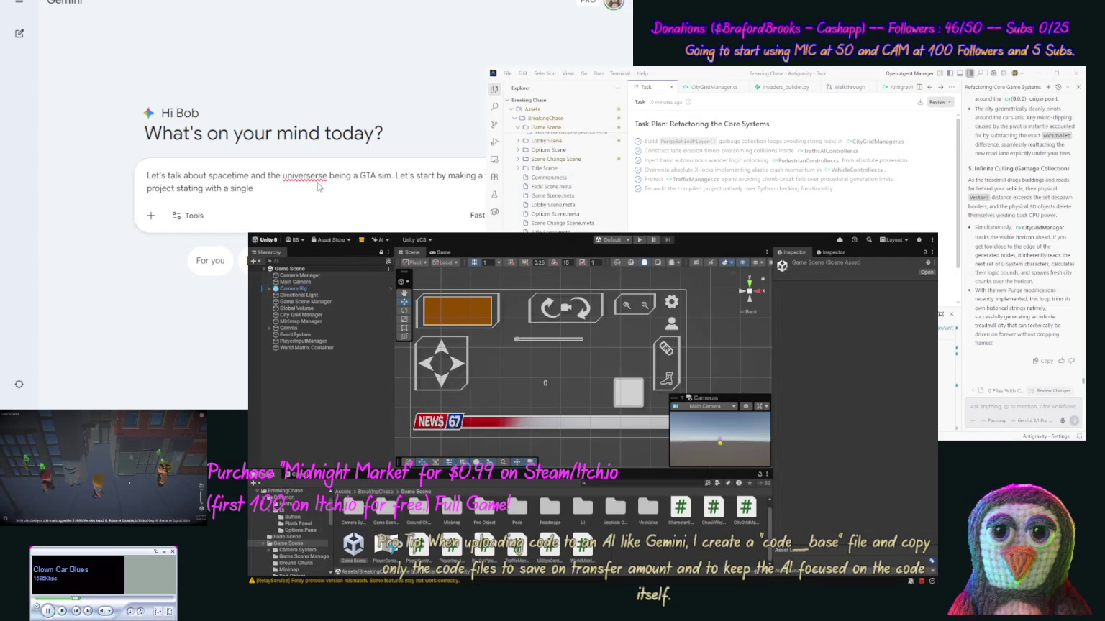
pyautogui.write(' “Light”')
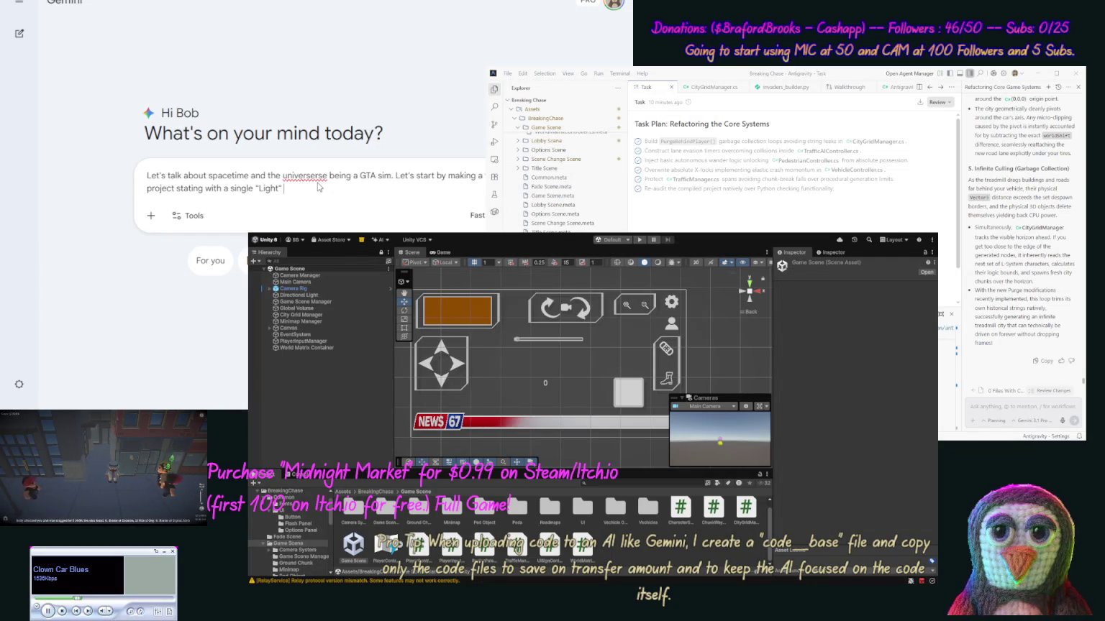
pyautogui.write(' “Ele')
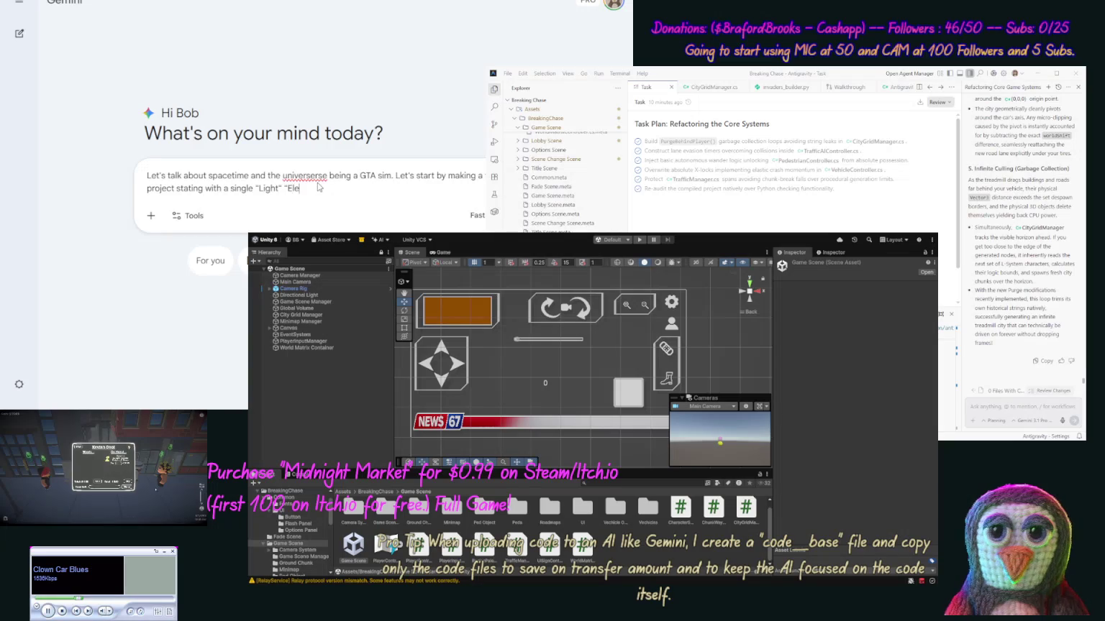
pyautogui.write('ment”')
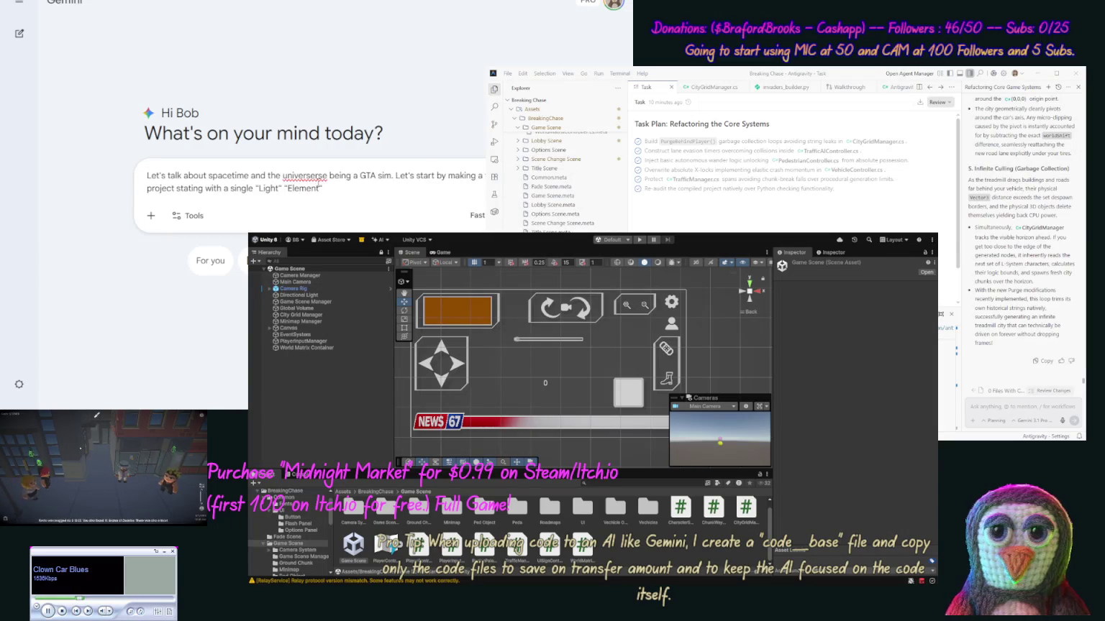
pyautogui.write(' (This')
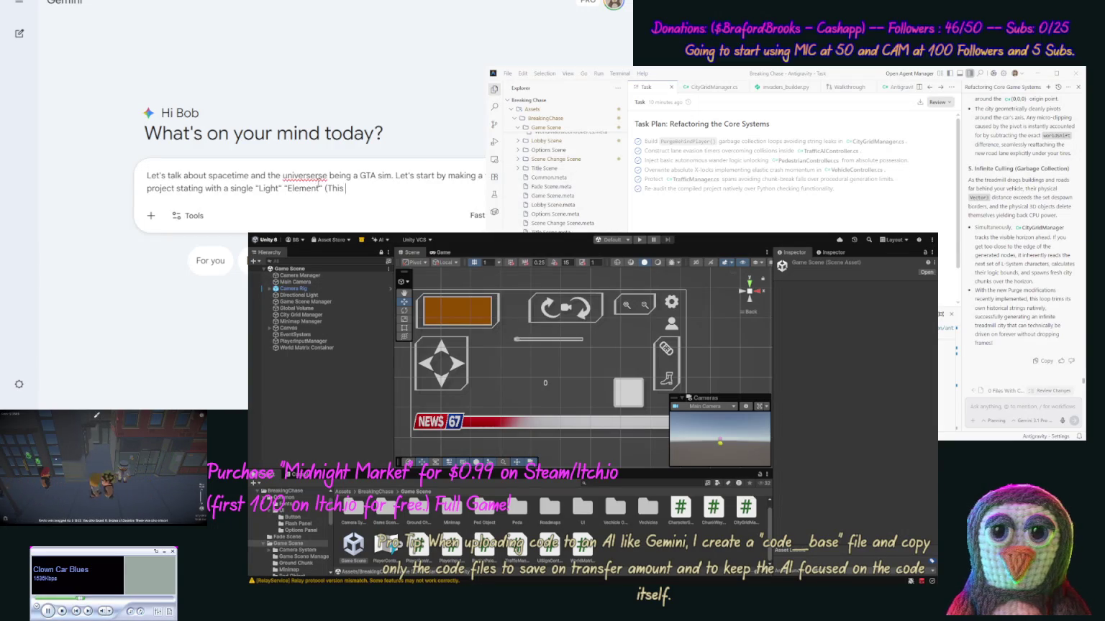
pyautogui.write(' is a ')
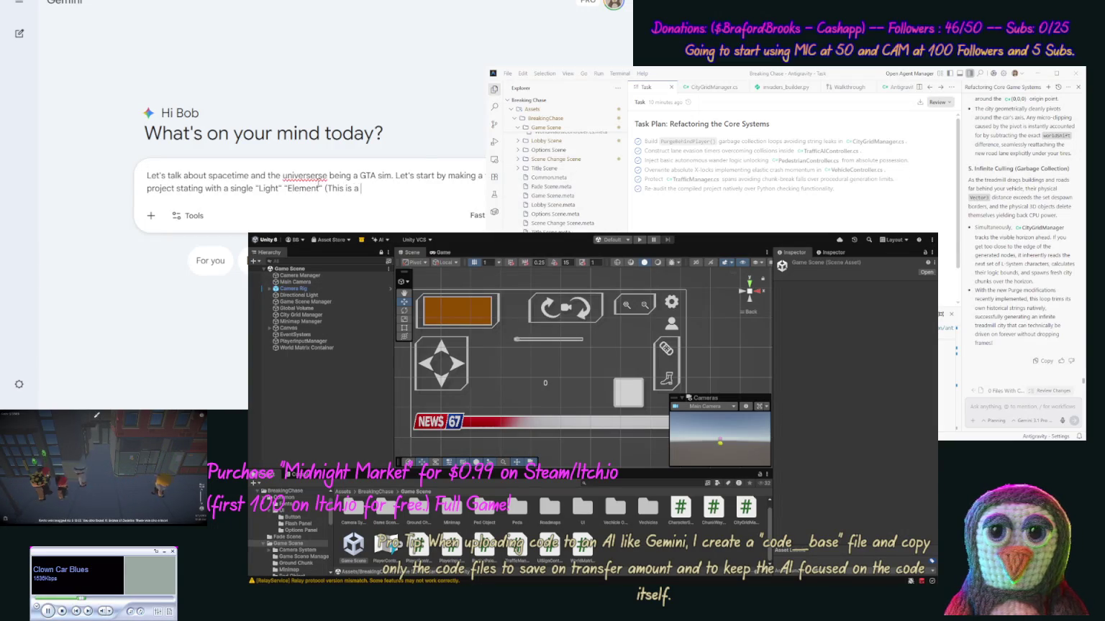
pyautogui.write('wave t')
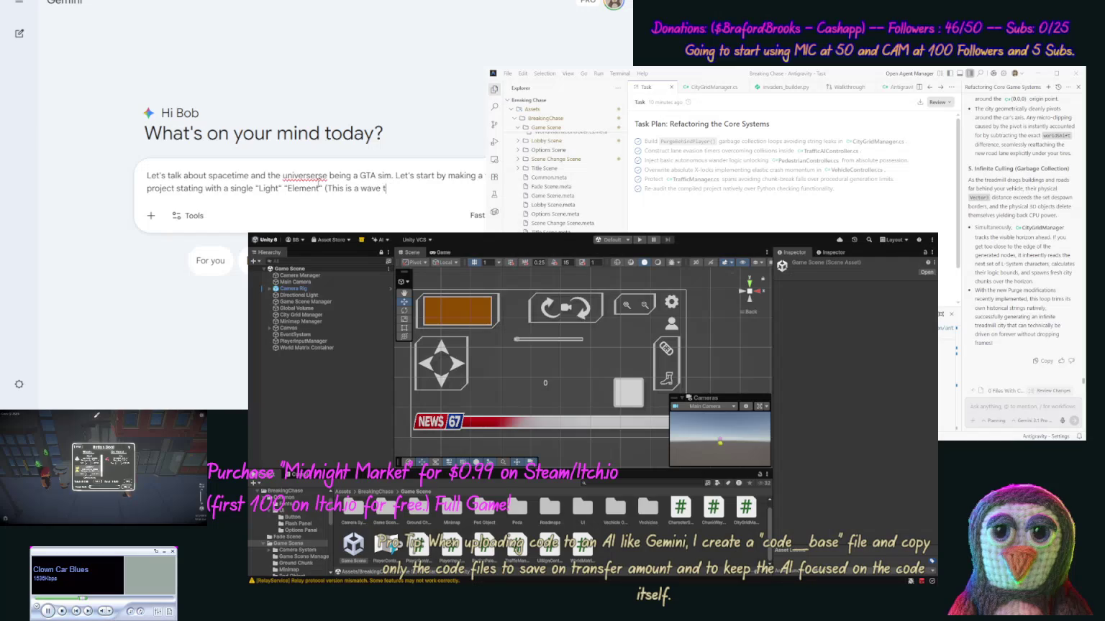
pyautogui.write('hat cl')
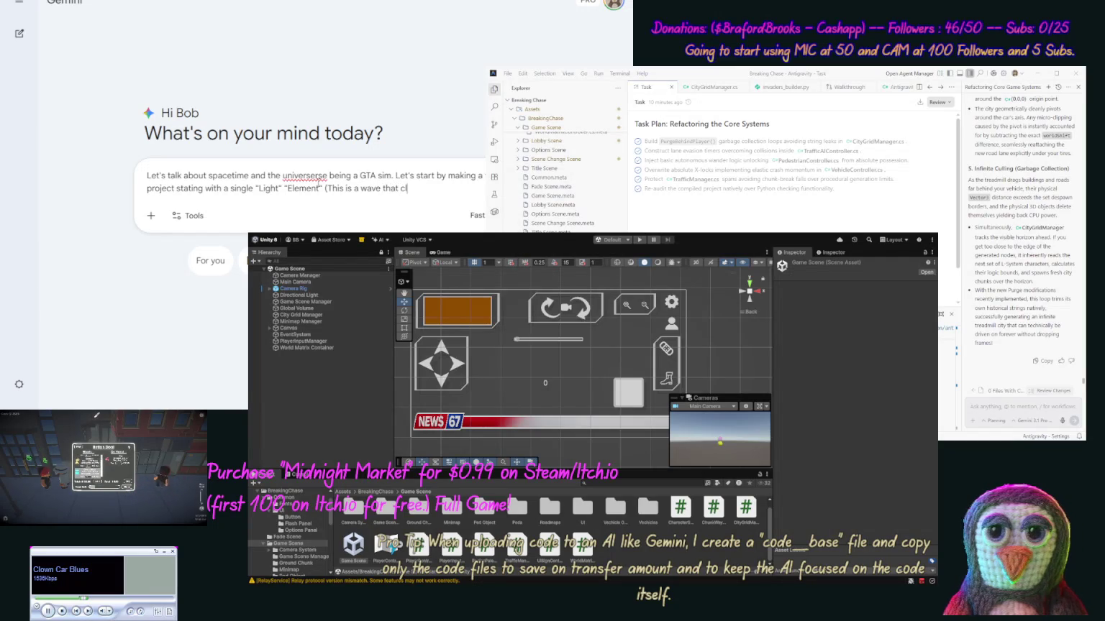
pyautogui.write('apses')
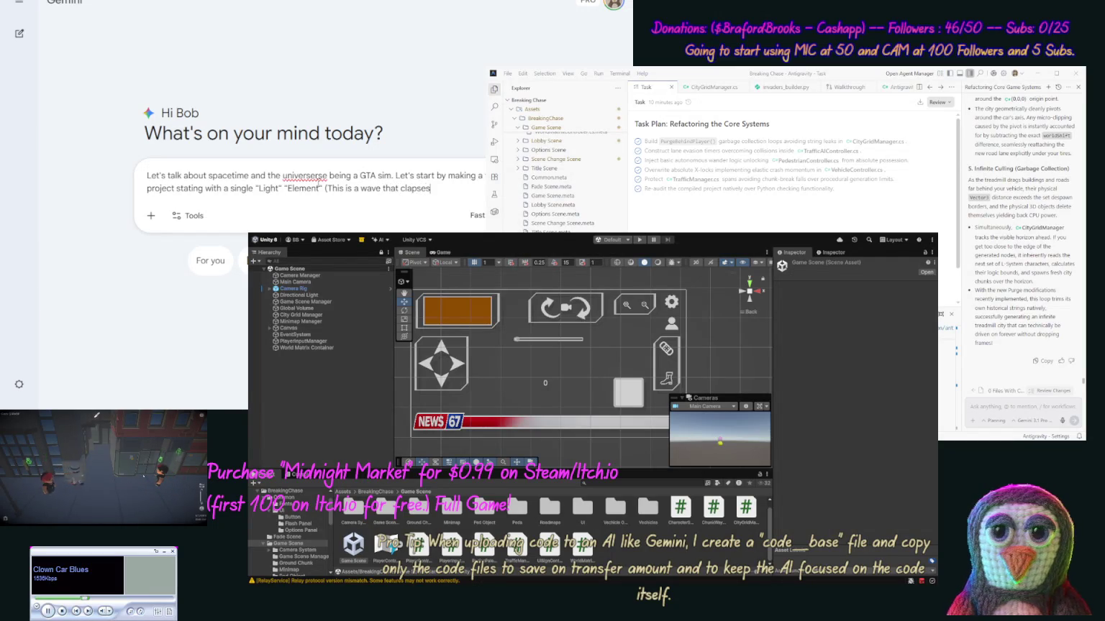
pyautogui.write(' down to a par')
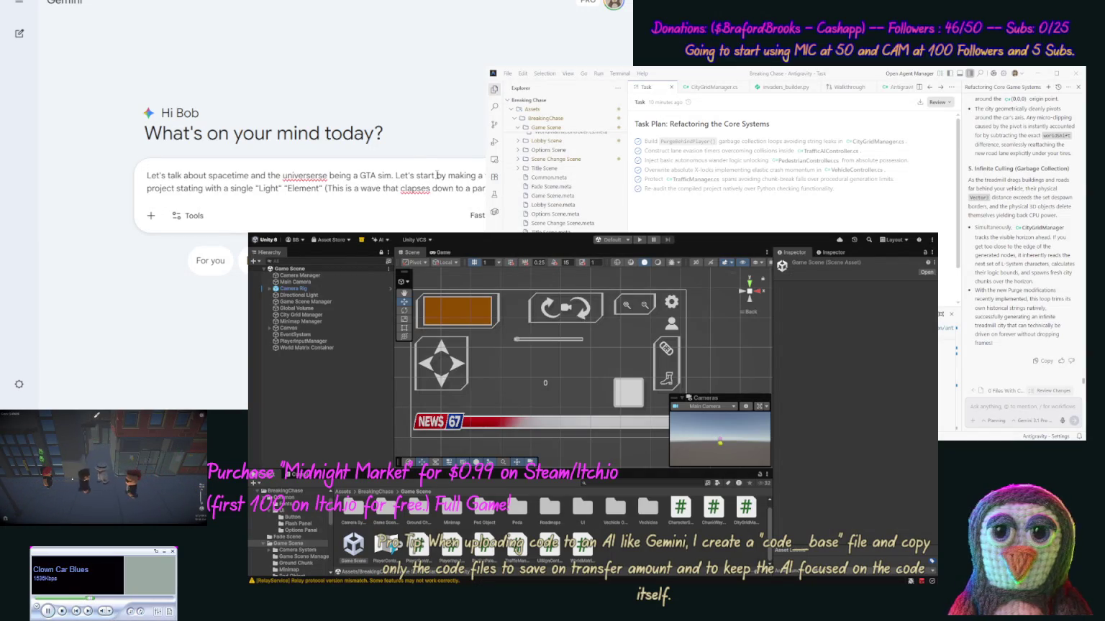
pyautogui.doubleClick(415, 188)
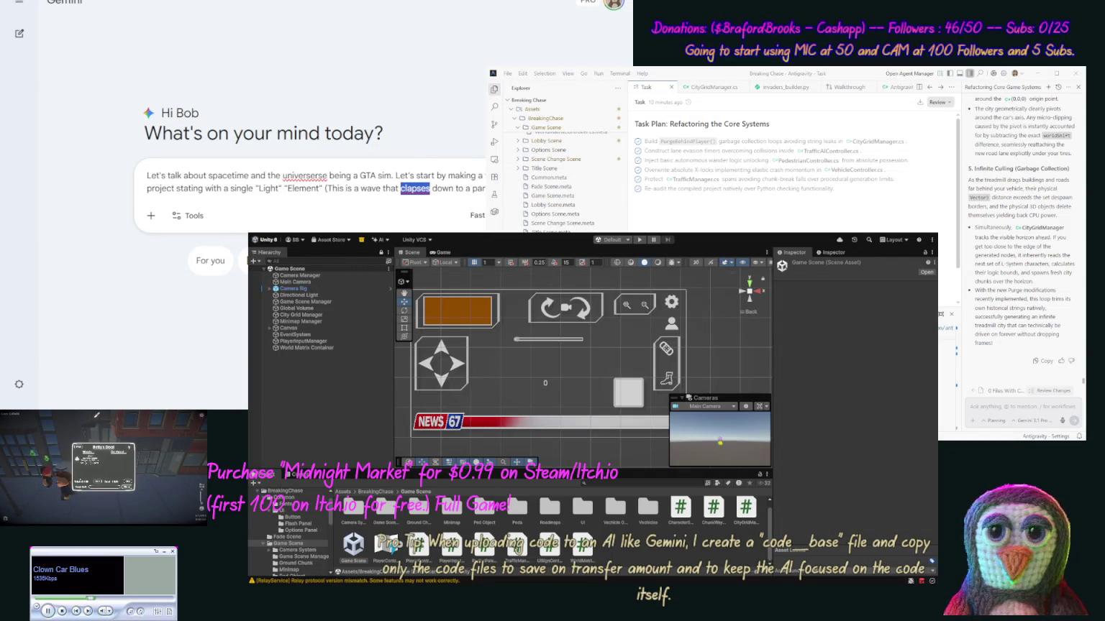
# Step: Correct 'collapses' and 'universes', add 'So let's start.', send it, then copy the prompt into a new chat
pyautogui.write('collapses')
pyautogui.doubleClick(305, 175)
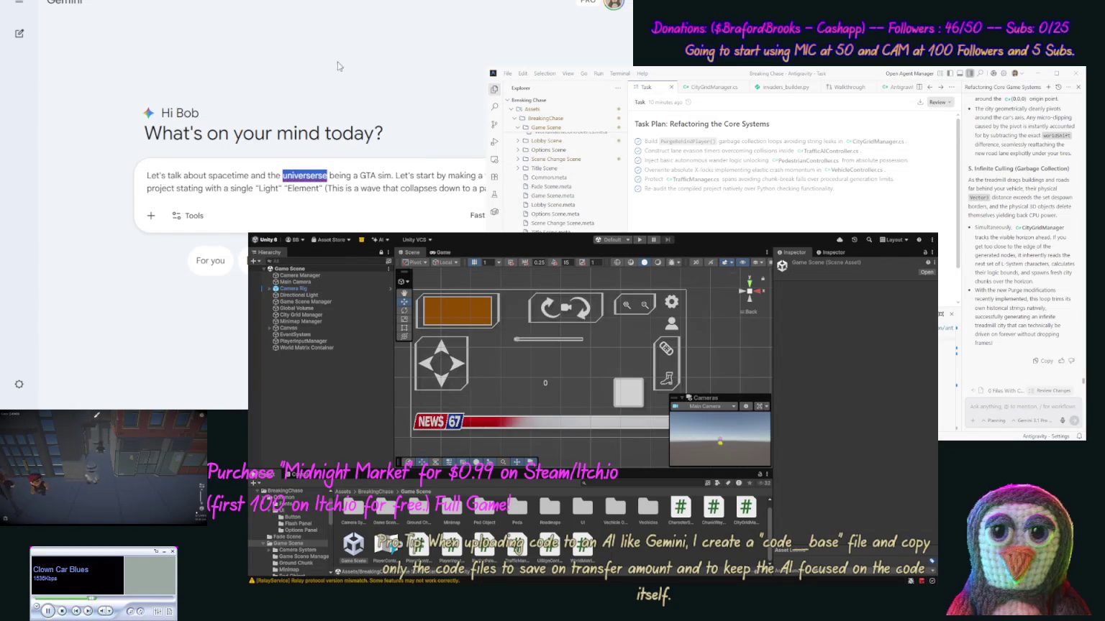
pyautogui.write('universes')
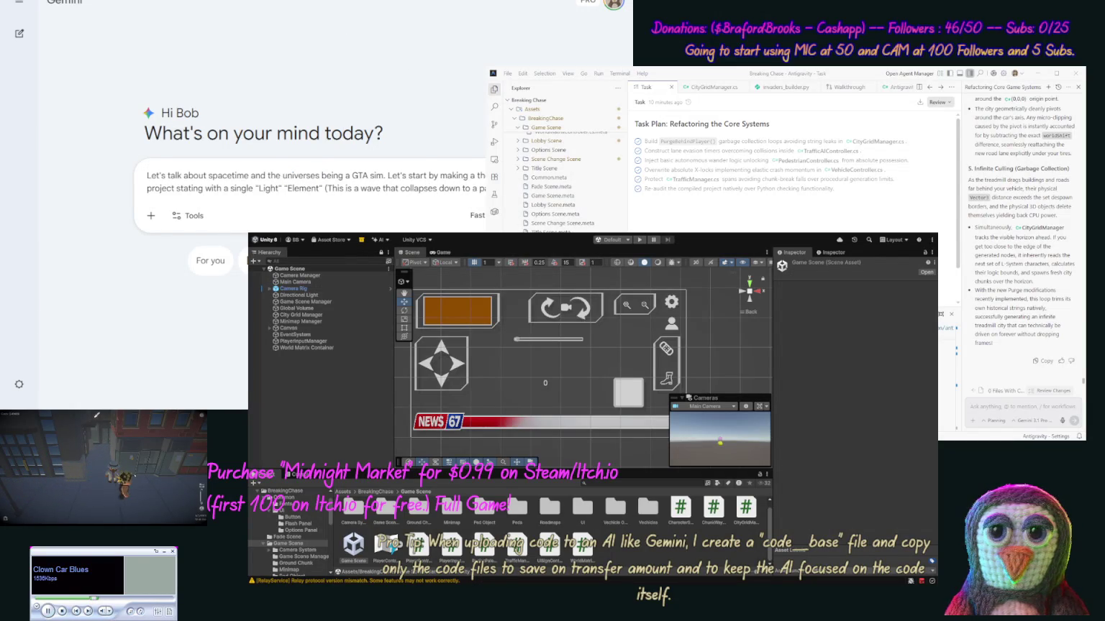
pyautogui.write("So let's start.")
pyautogui.press('Return')
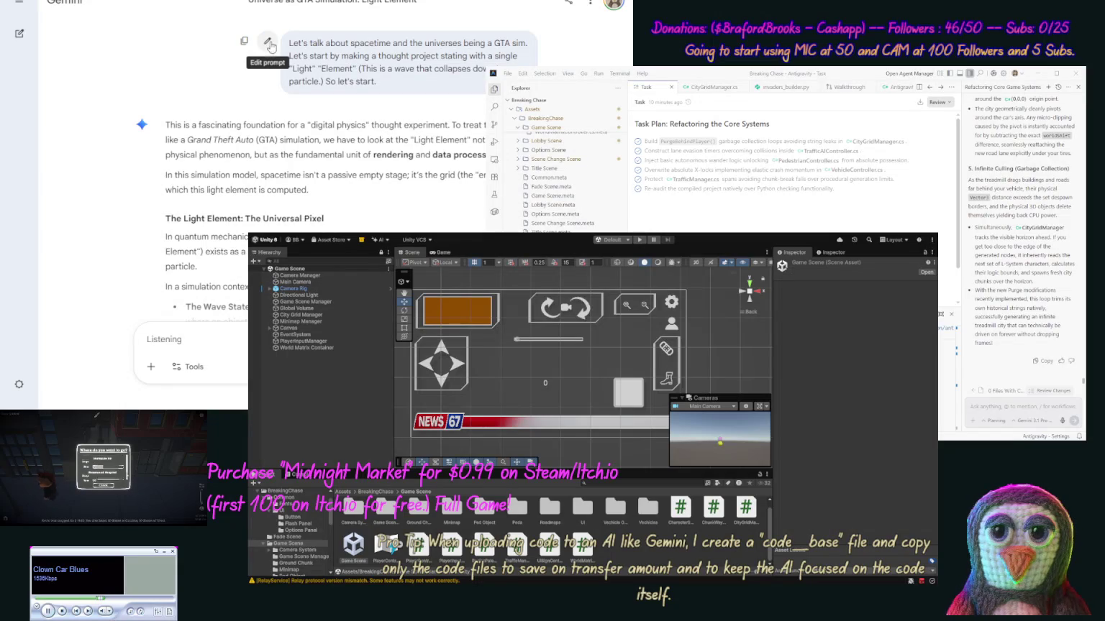
pyautogui.click(244, 40)
pyautogui.click(20, 33)
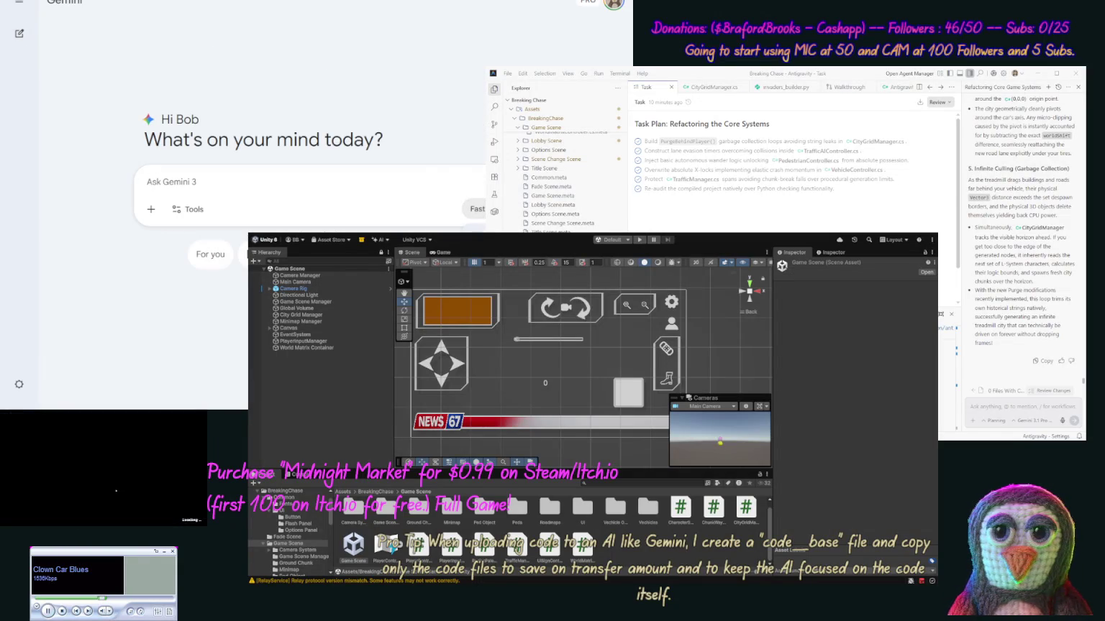
# Step: Resend the prompt, adding it may become a Unity simulation later but to focus on the idea now
pyautogui.hotkey('ctrl', 'v')
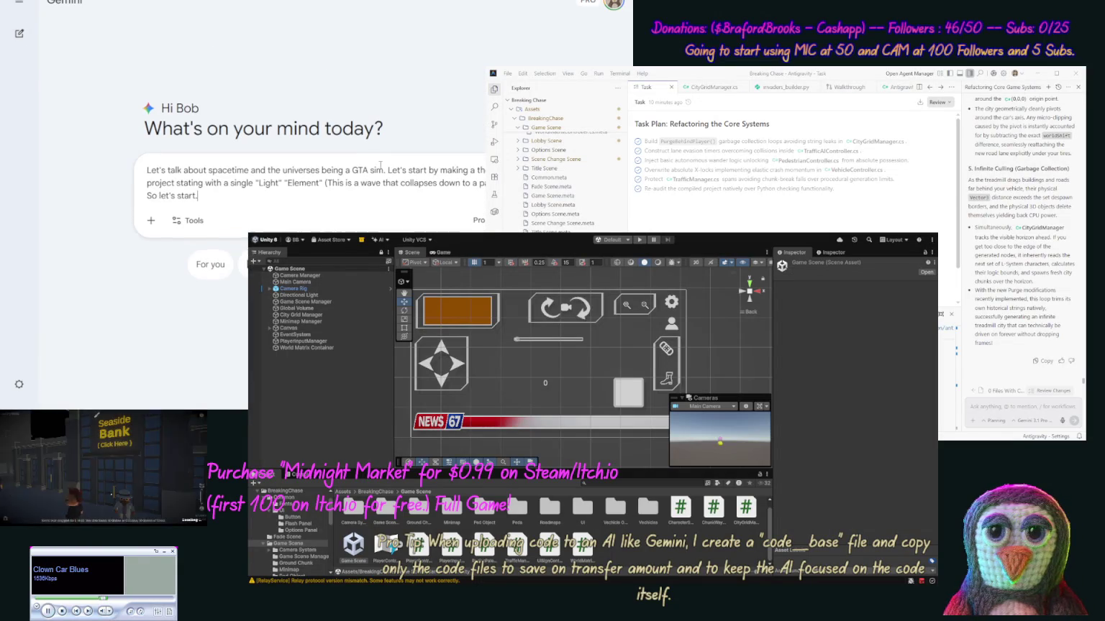
pyautogui.write(' Also we might mak')
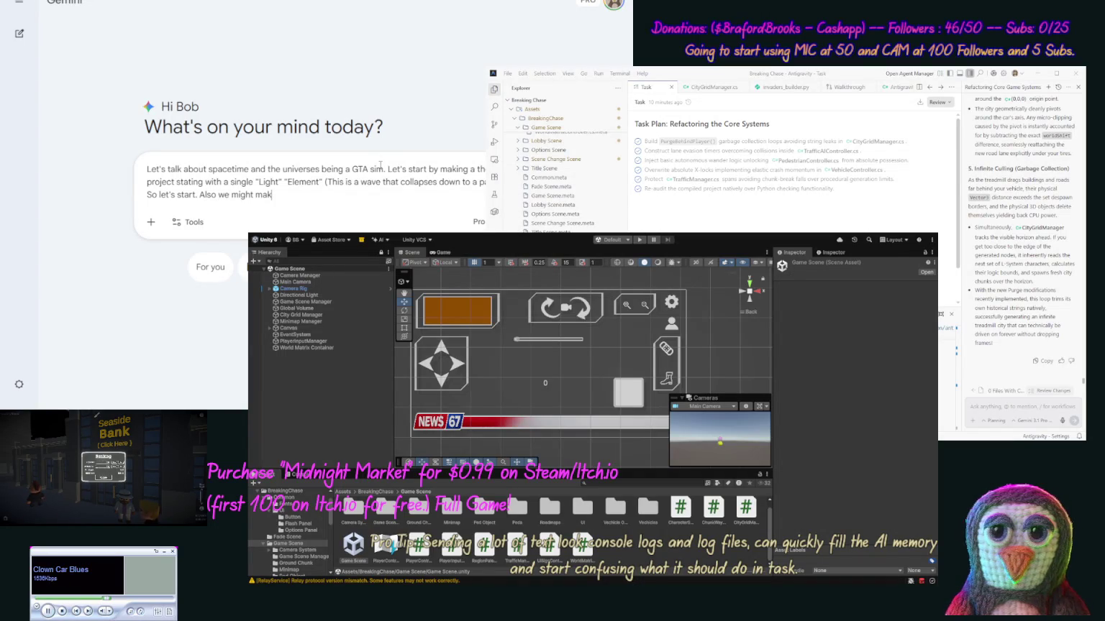
pyautogui.write(' this into a sim')
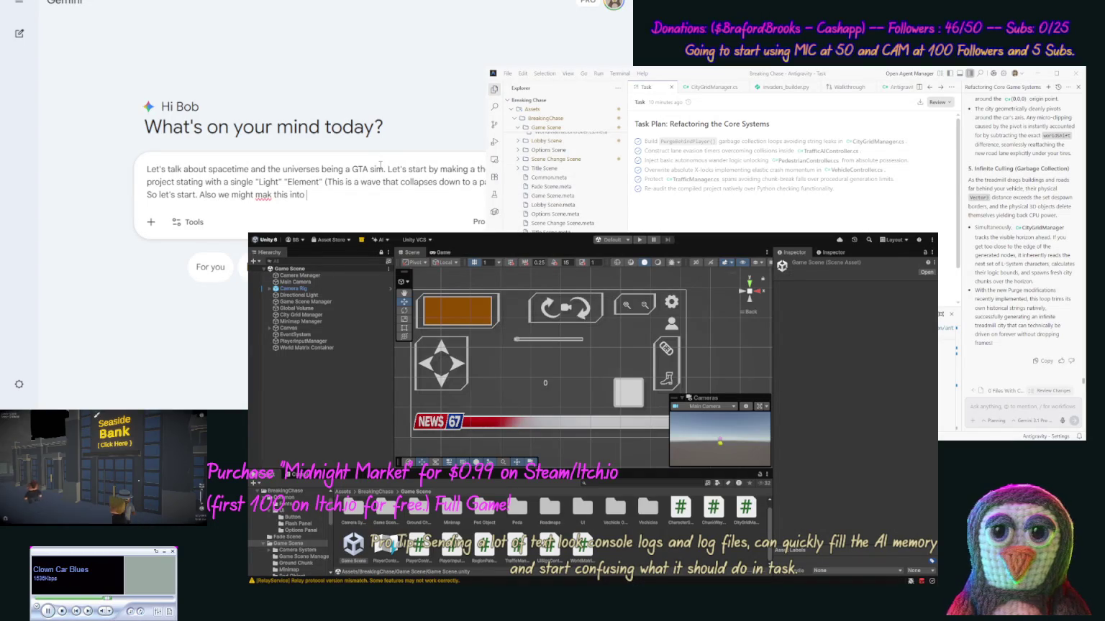
pyautogui.write('ulatio')
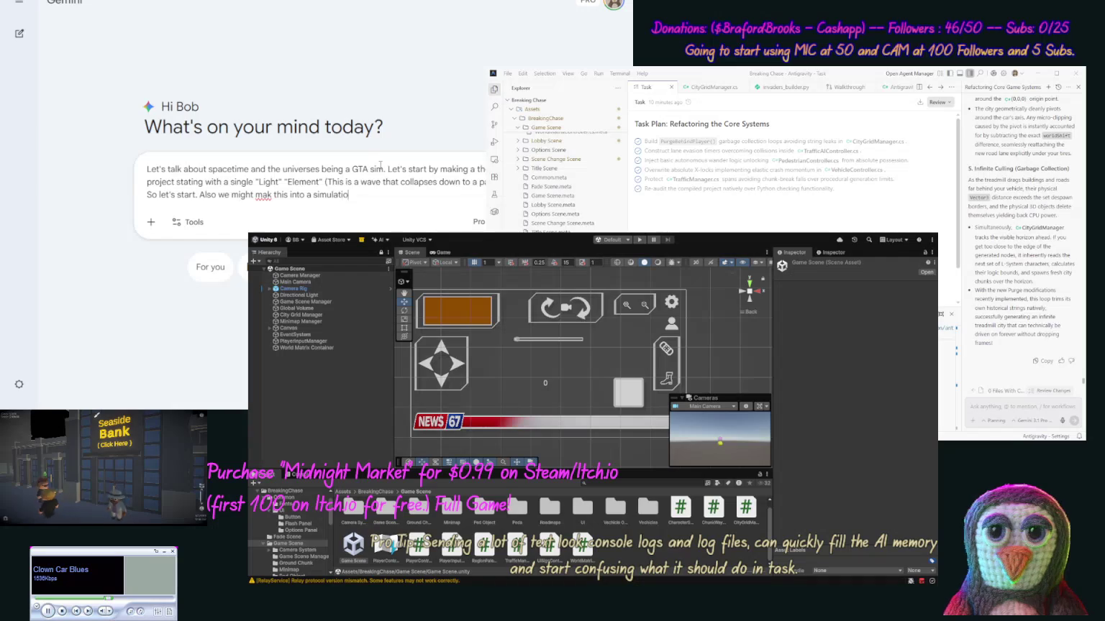
pyautogui.write('n in Unit')
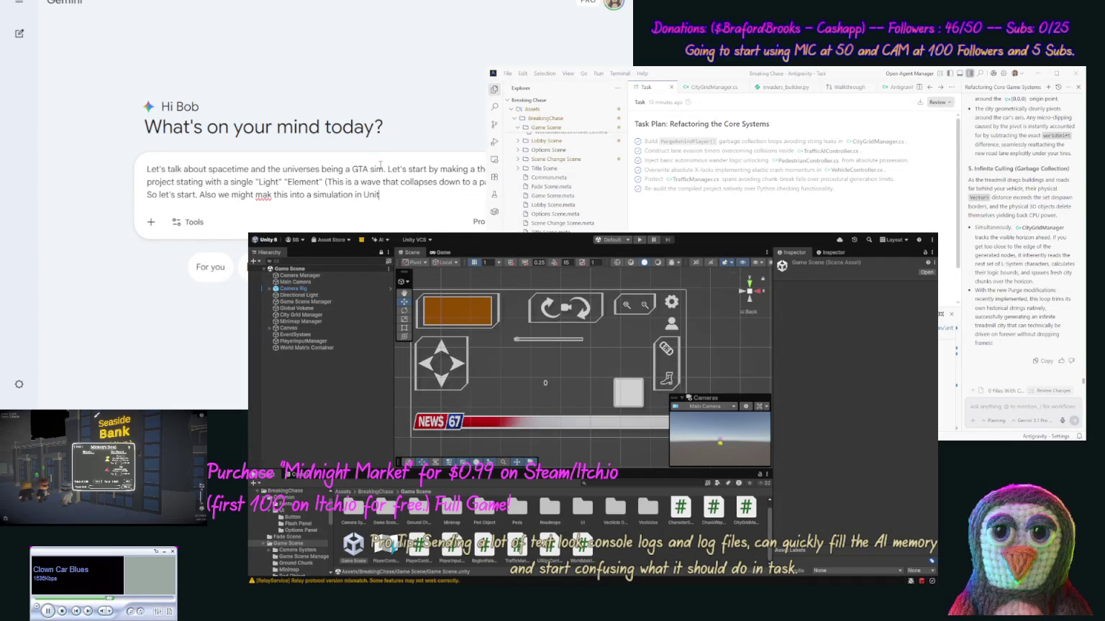
pyautogui.write('y as')
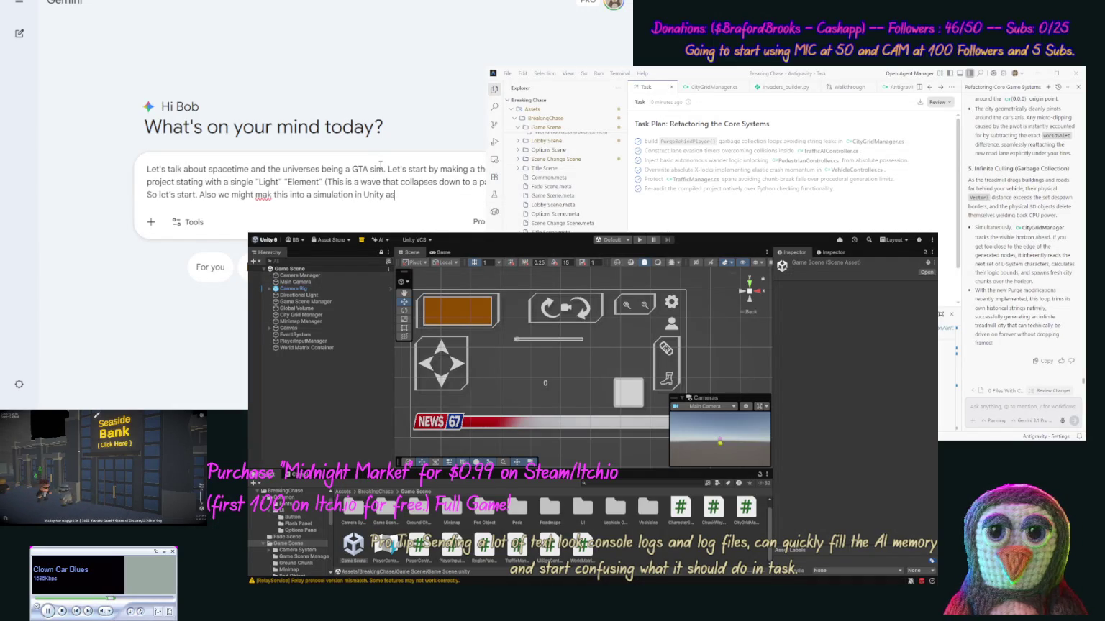
pyautogui.write(' we go, d')
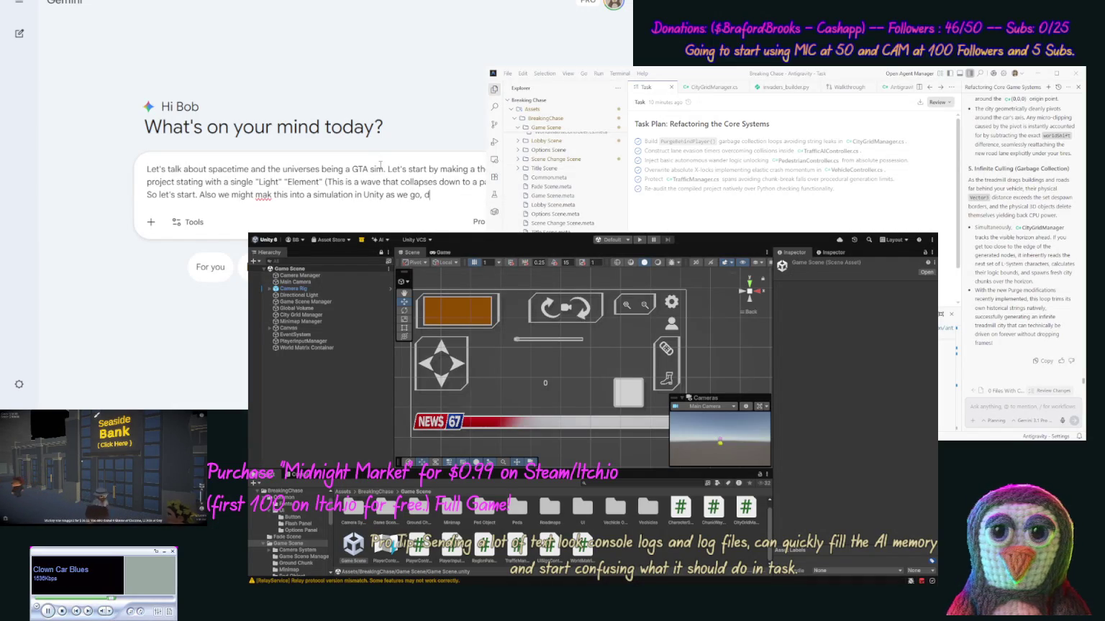
pyautogui.write('o not know ')
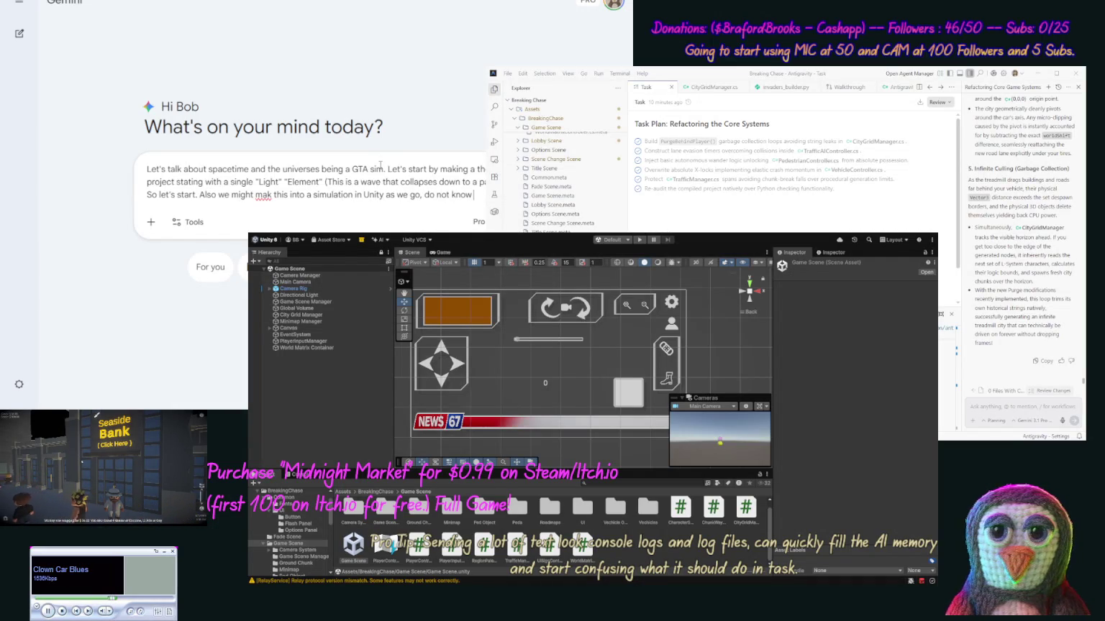
pyautogui.write('yet')
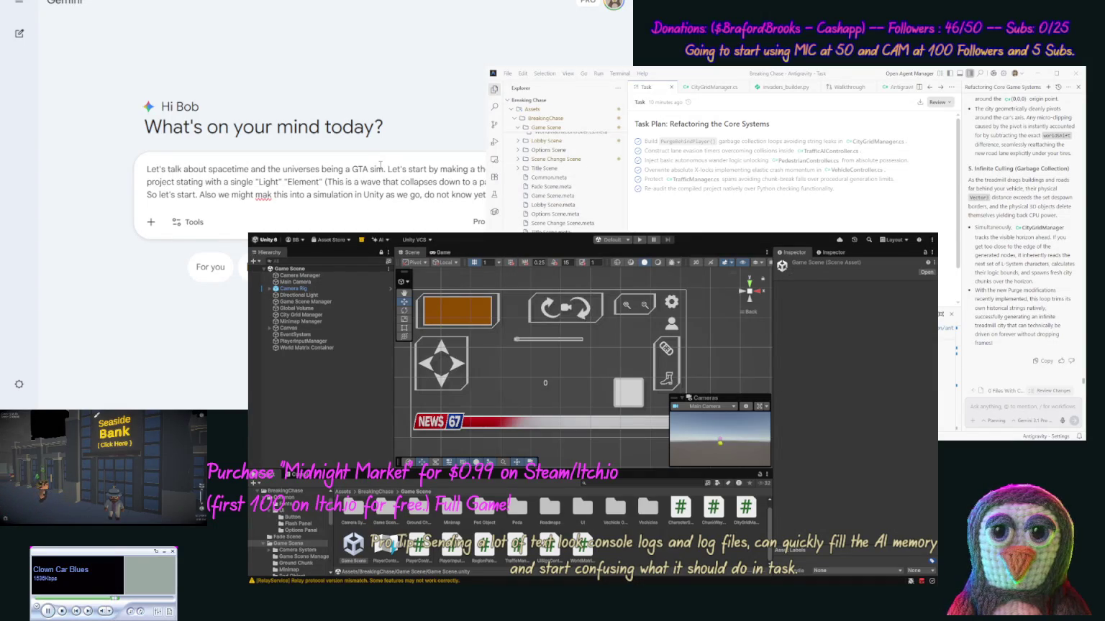
pyautogui.write(' just focus o')
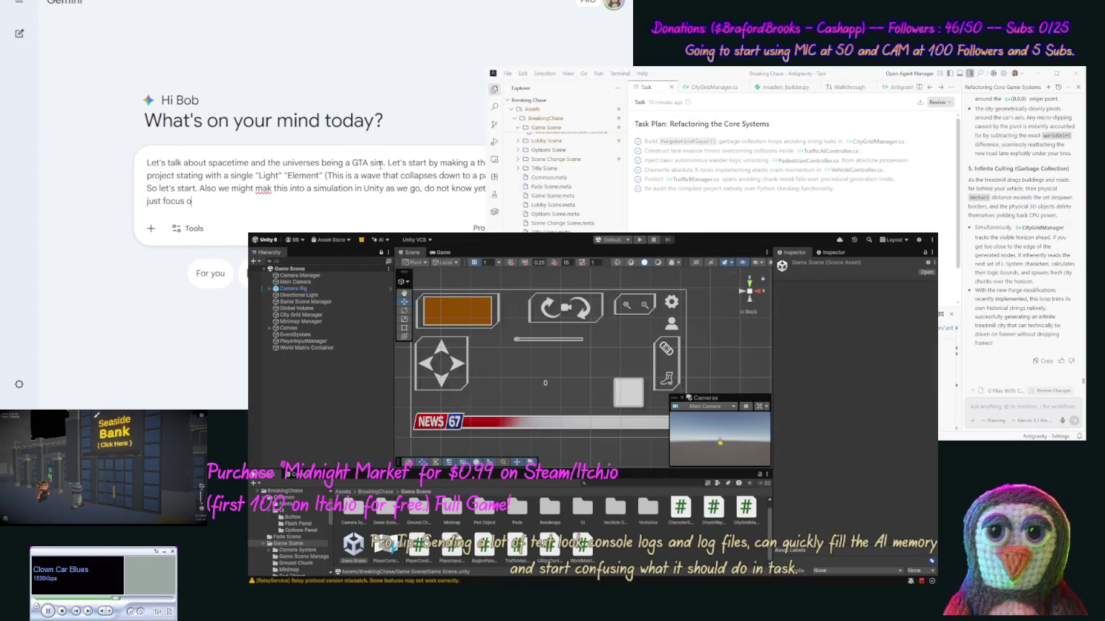
pyautogui.write('n the th')
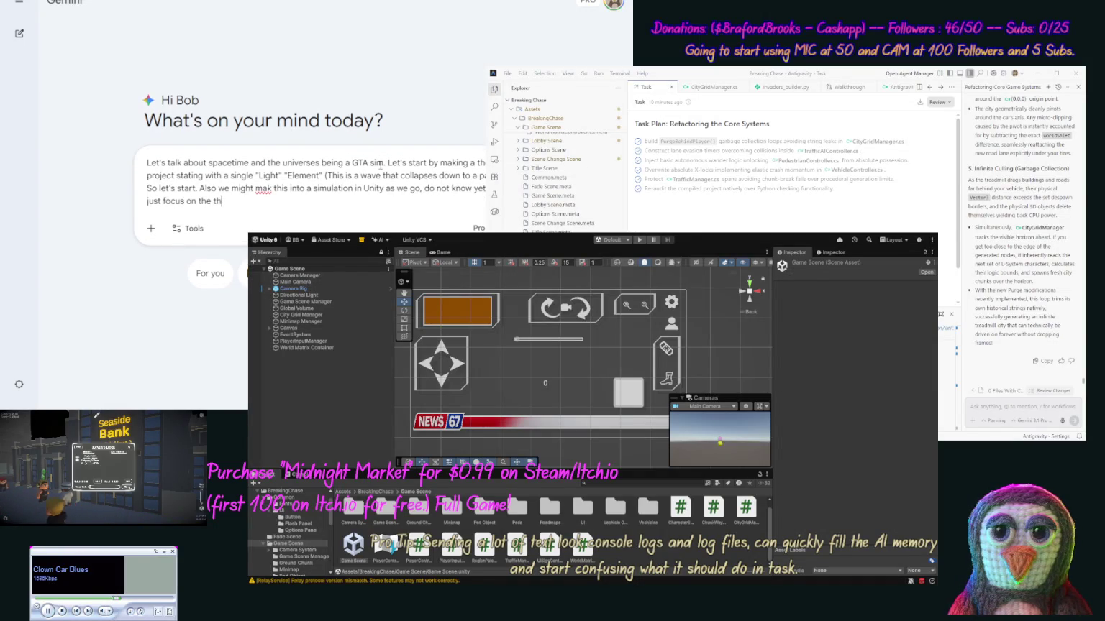
pyautogui.write('ought')
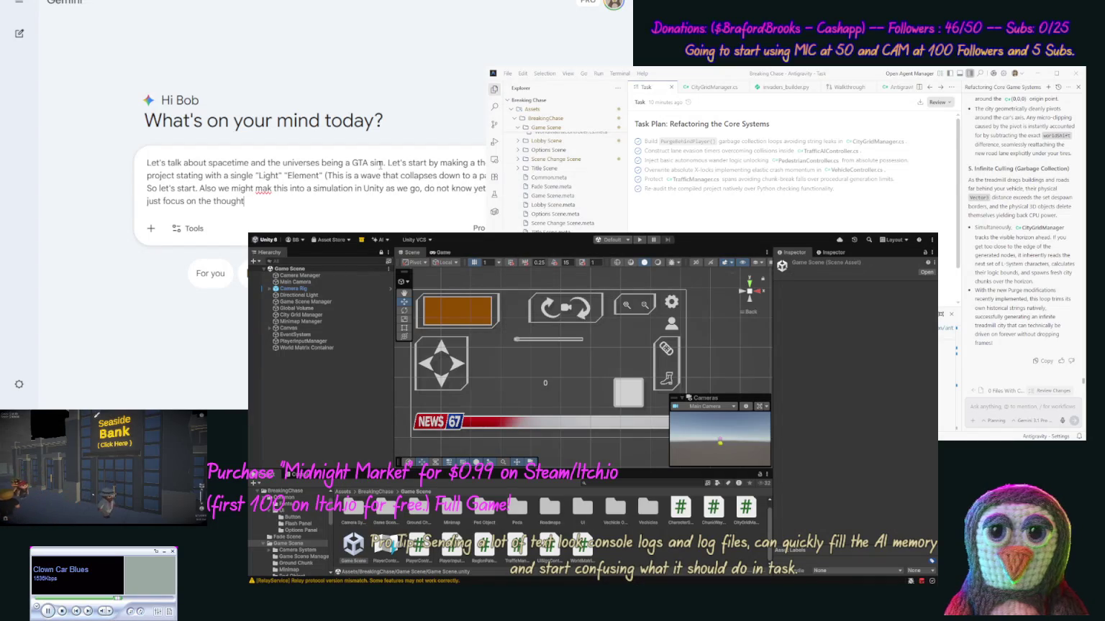
pyautogui.hotkey('ctrl', 'shift', 'Left')
pyautogui.write('id')
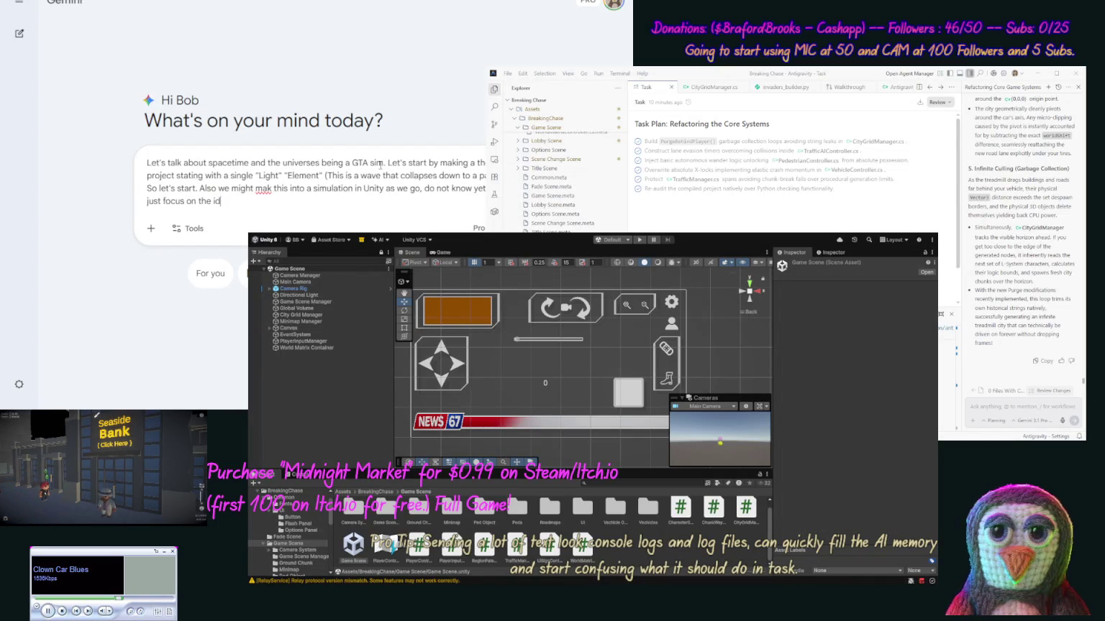
pyautogui.write('ea for now')
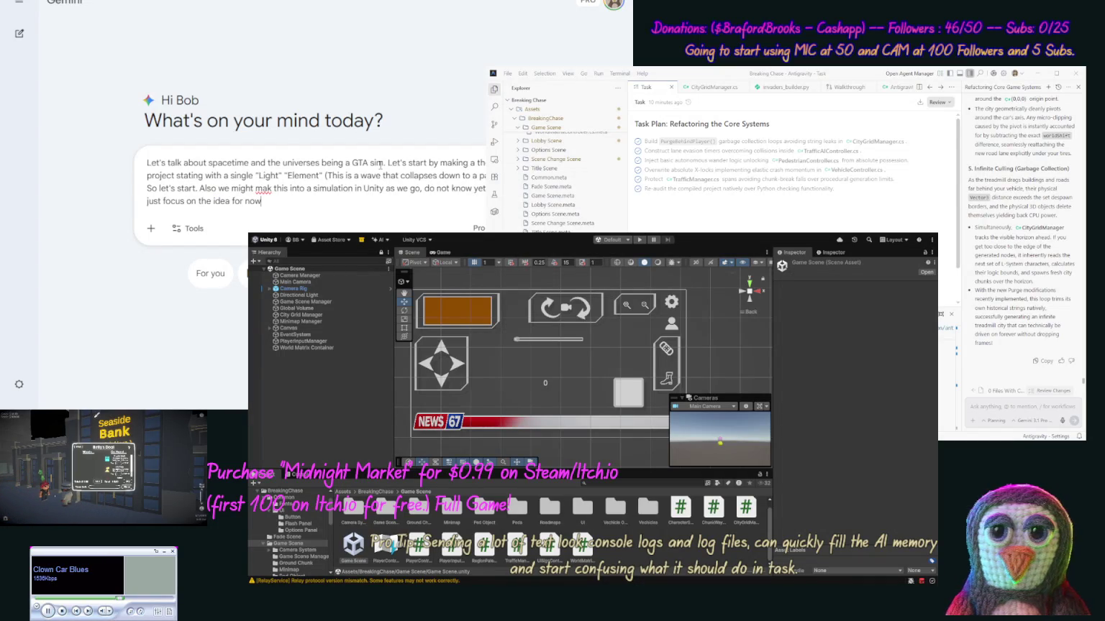
pyautogui.press('Return')
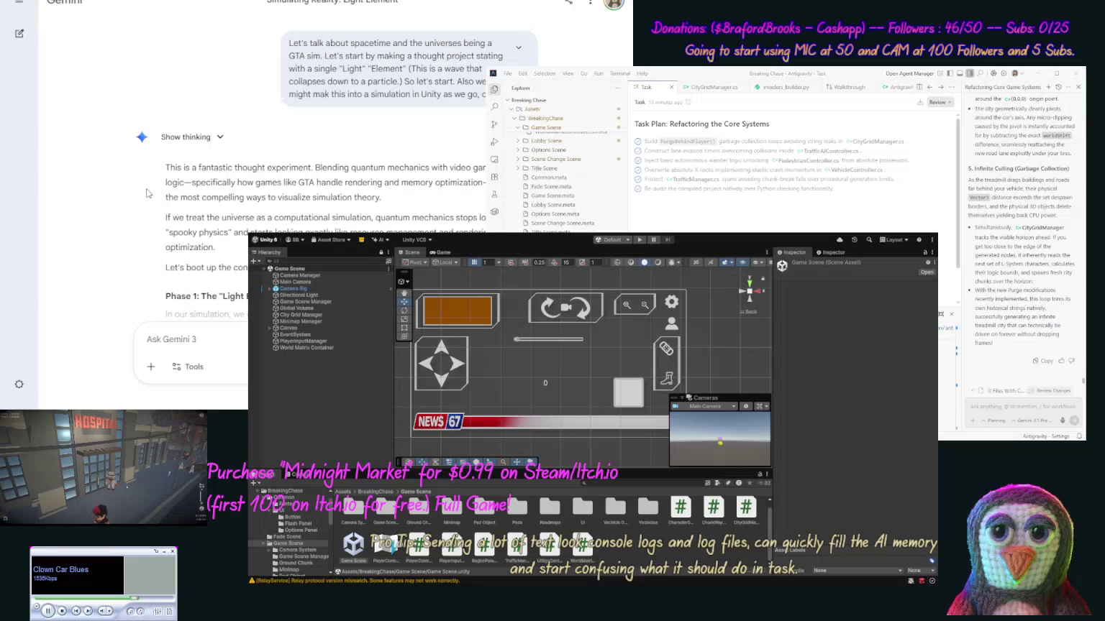
pyautogui.scroll(-2, 143, 201)
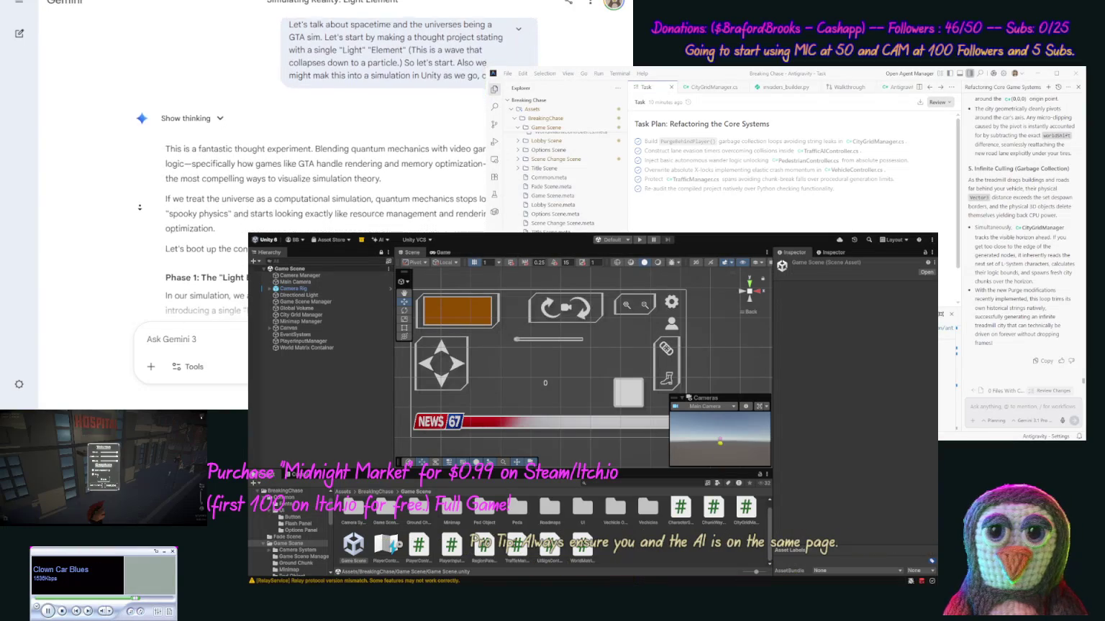
pyautogui.scroll(-3, 144, 216)
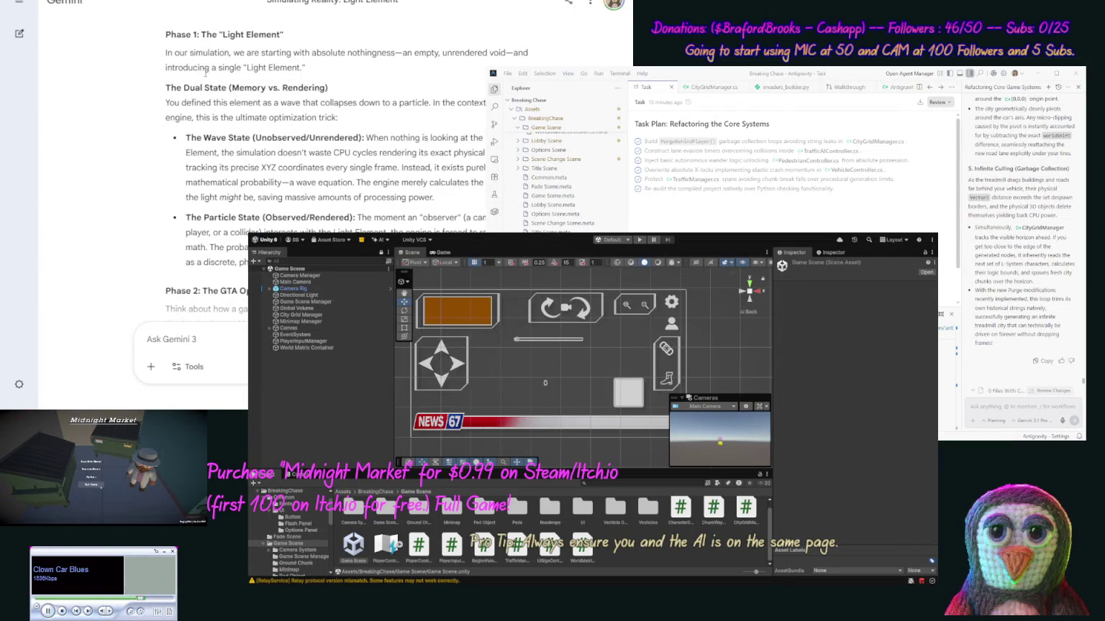
pyautogui.scroll(-1, 206, 73)
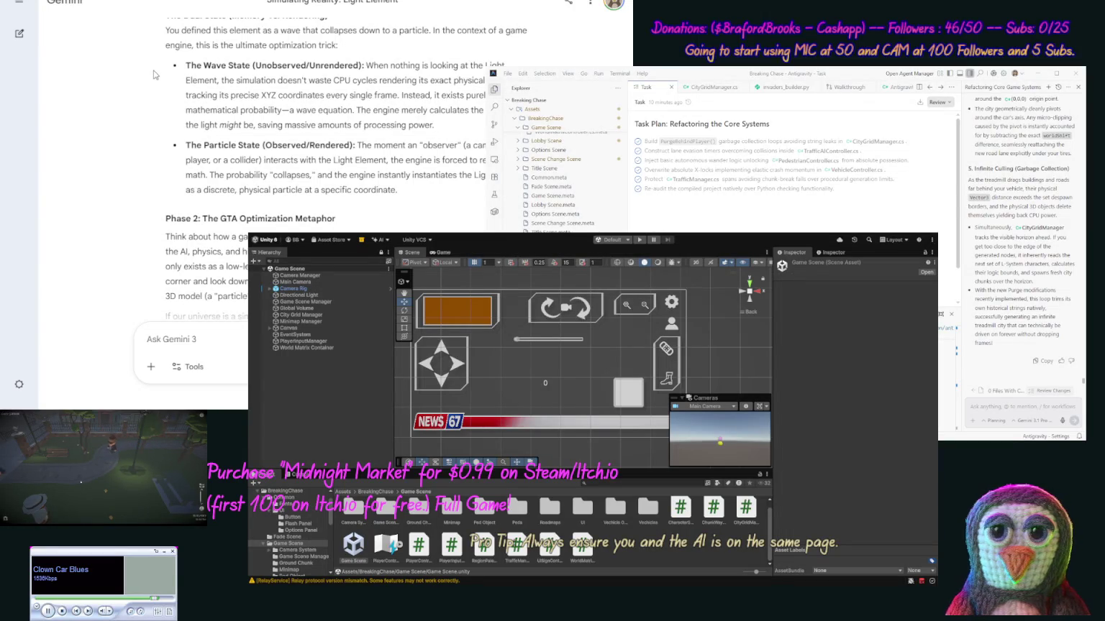
pyautogui.scroll(-2, 151, 90)
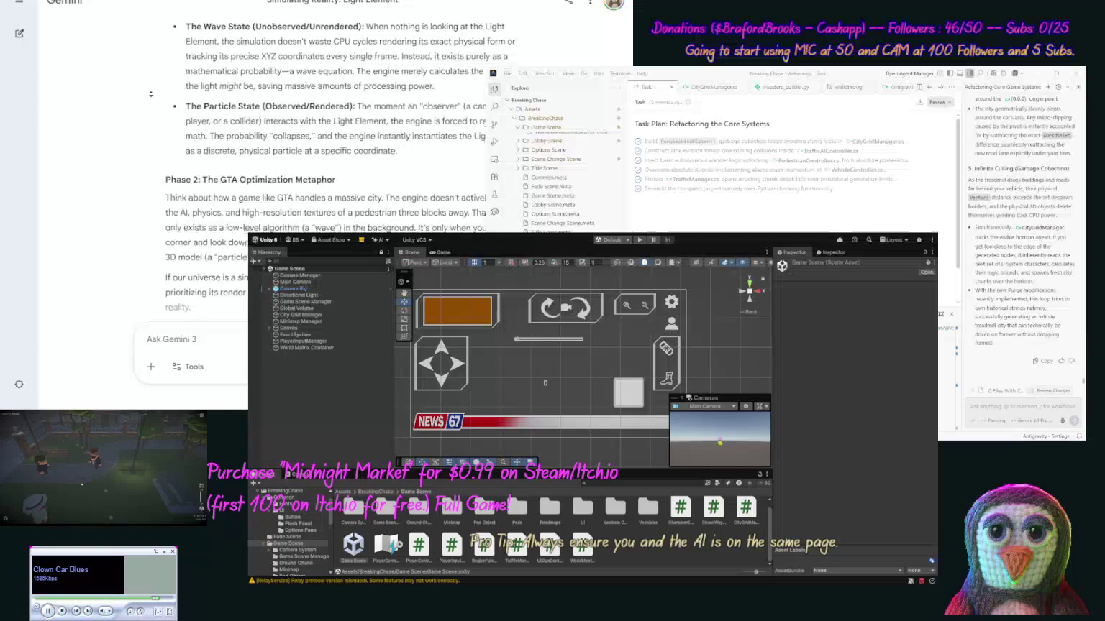
pyautogui.scroll(-1, 151, 93)
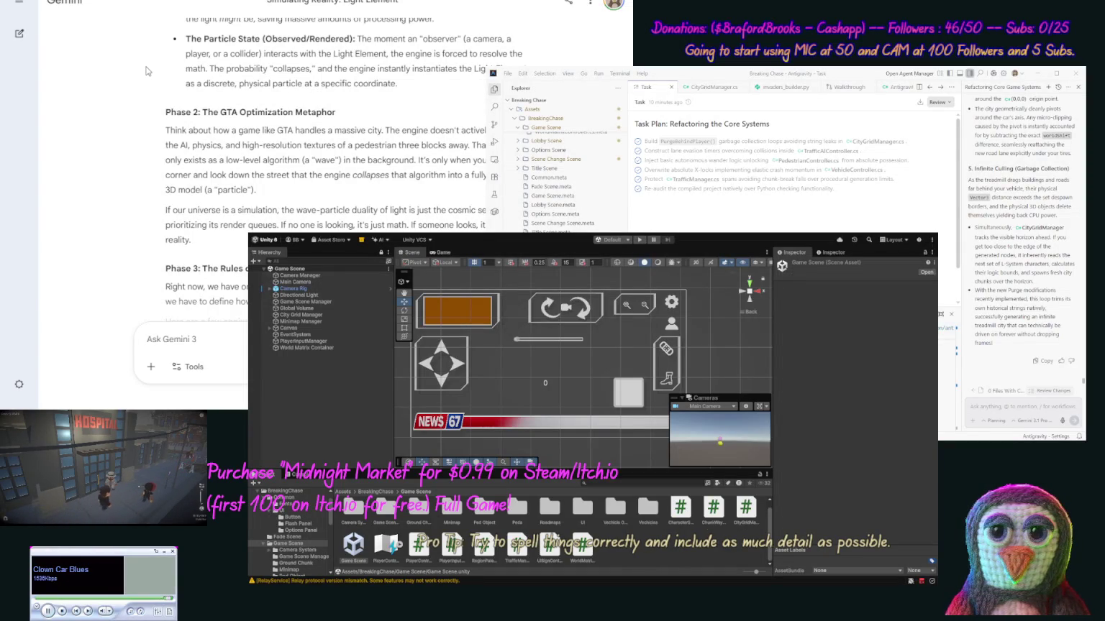
pyautogui.scroll(-2, 146, 66)
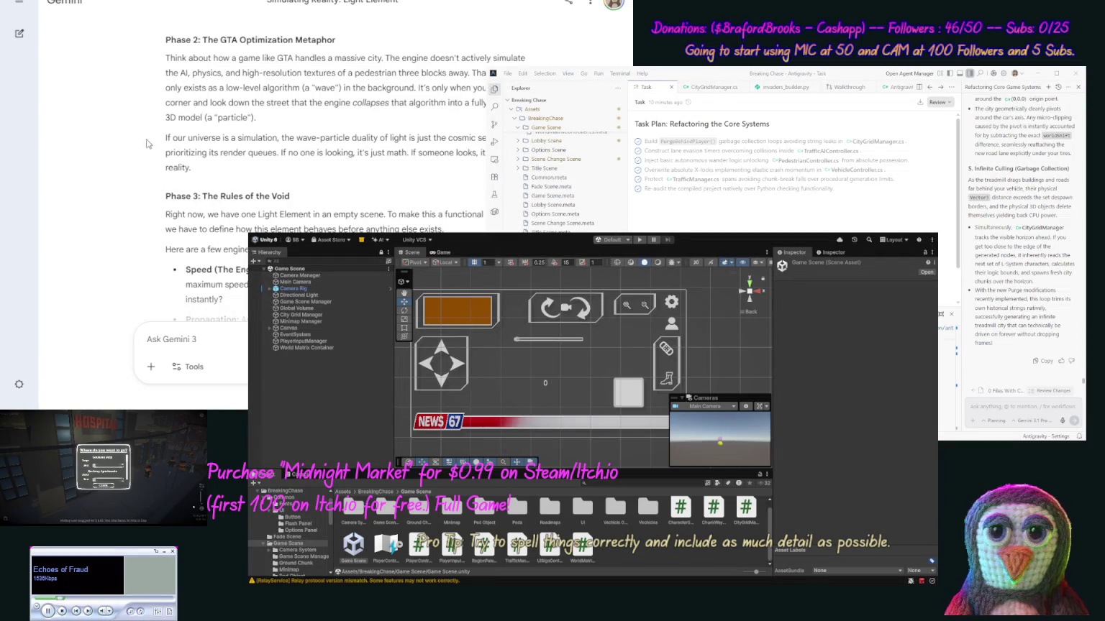
pyautogui.scroll(-2, 140, 166)
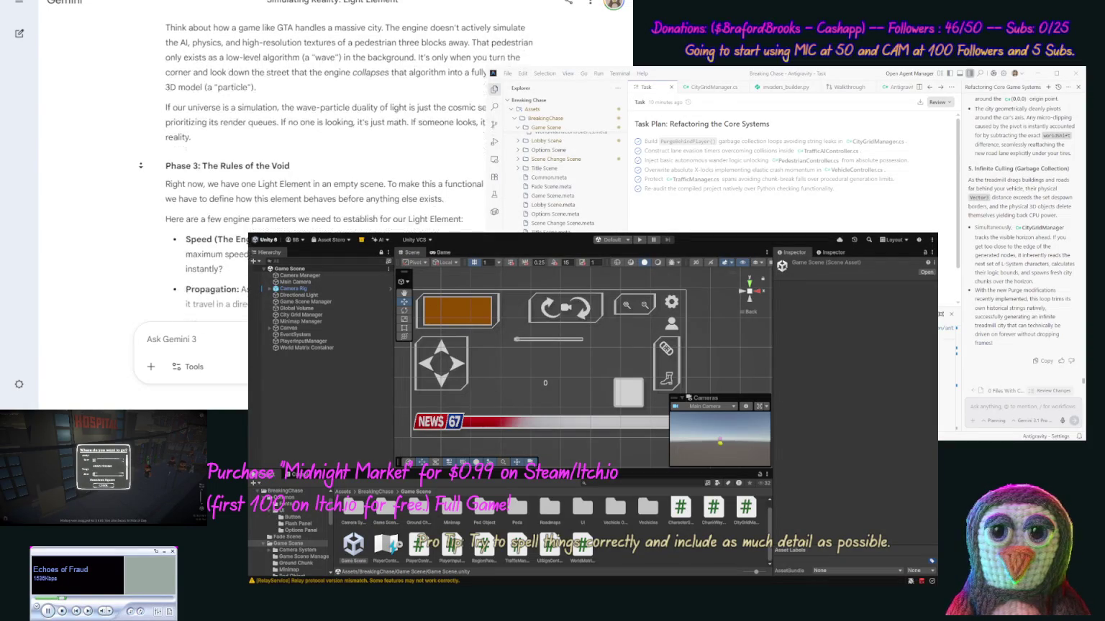
pyautogui.scroll(-1, 140, 167)
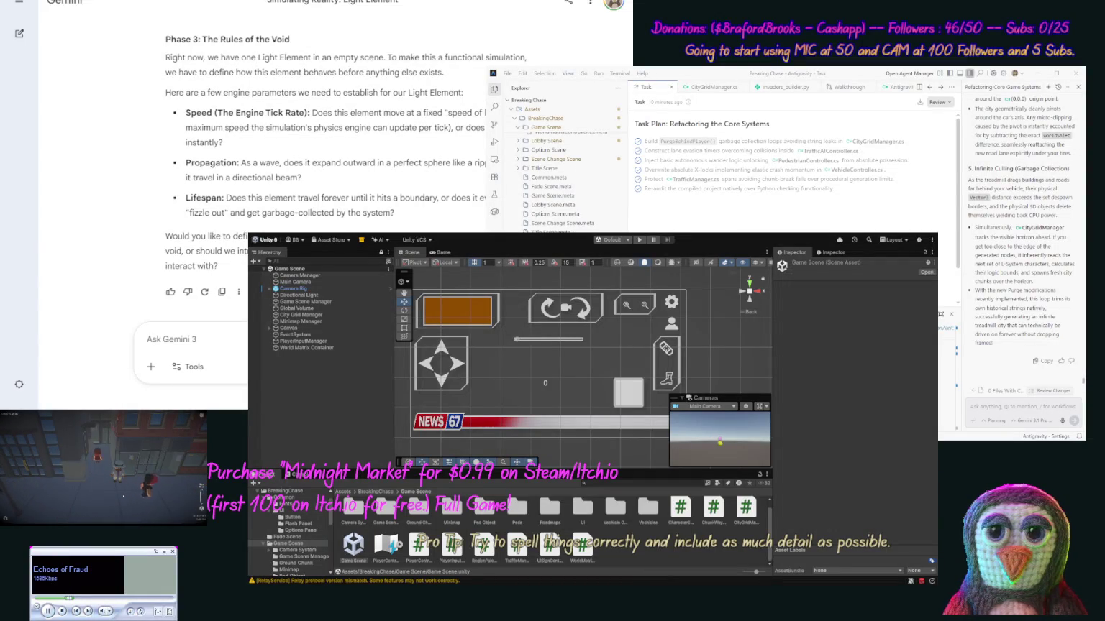
# Step: Ask how these light particles could create matter in the real world, setting the game aside
pyautogui.write('Now ok with that, ')
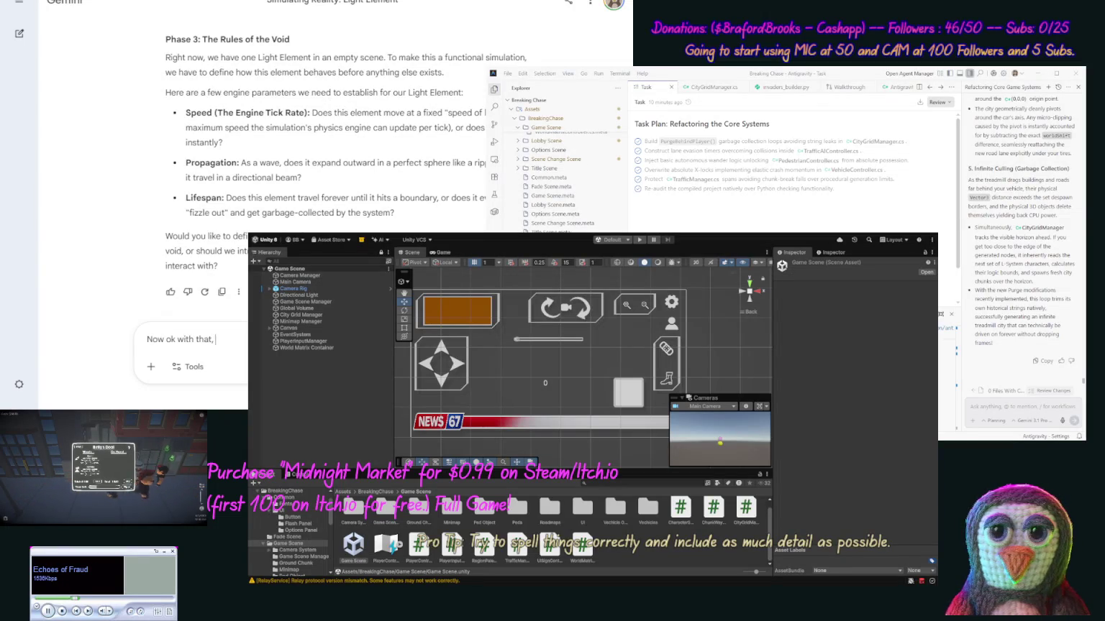
pyautogui.write('let')
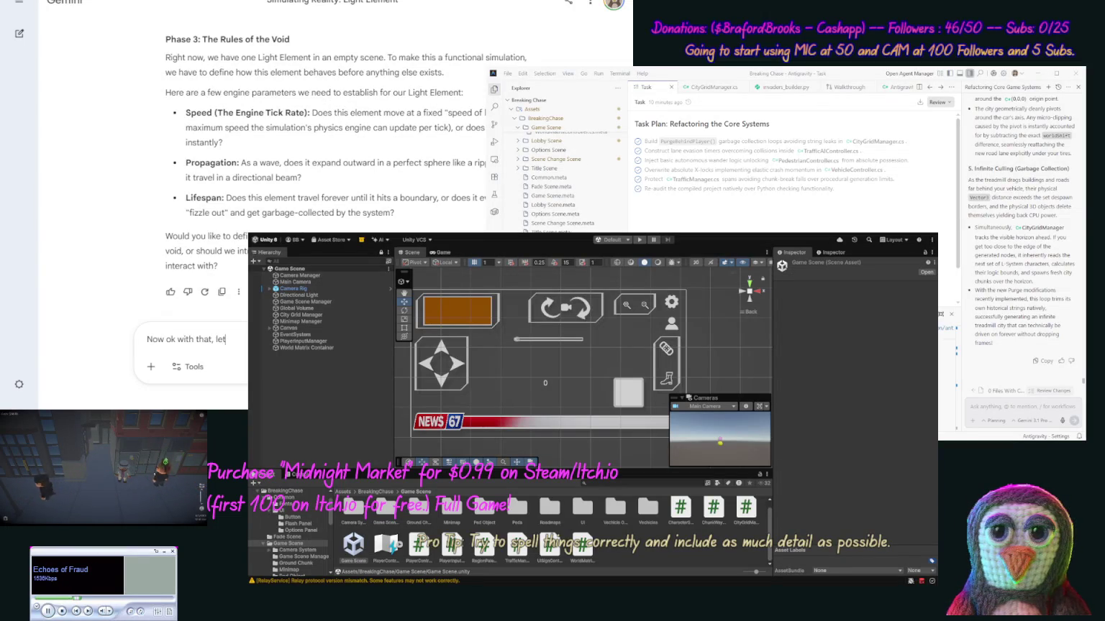
pyautogui.write(' us di')
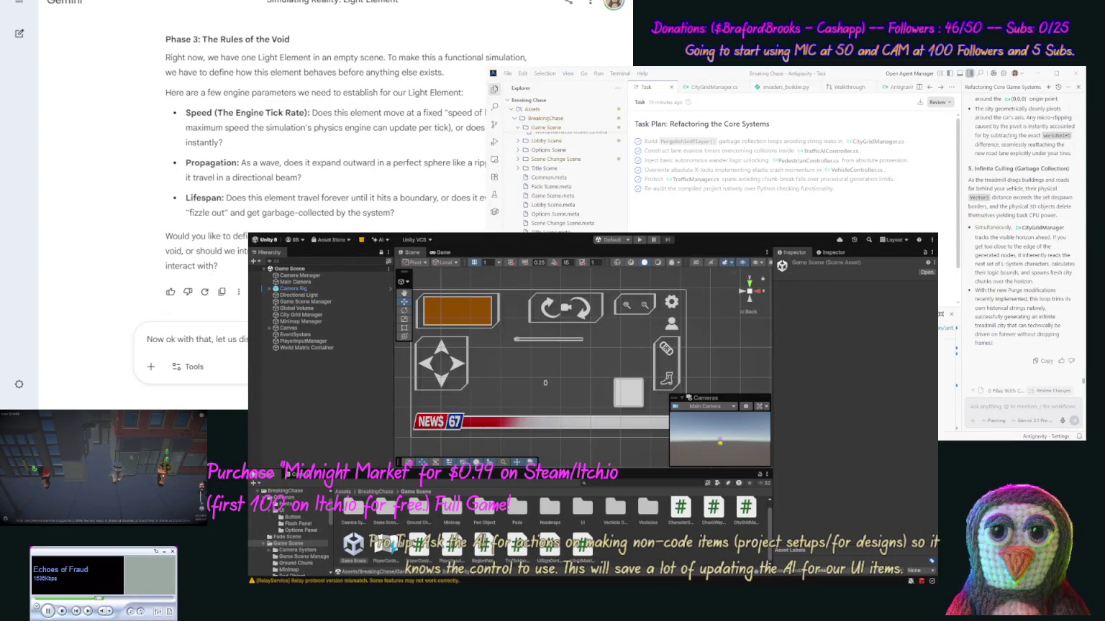
pyautogui.write('the real')
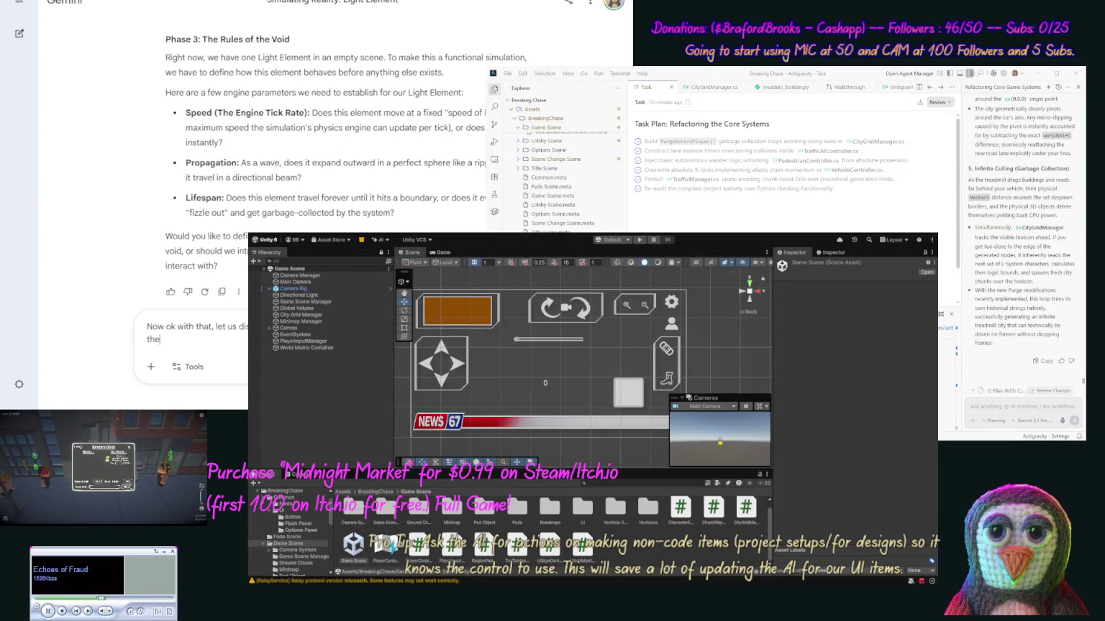
pyautogui.write(' world')
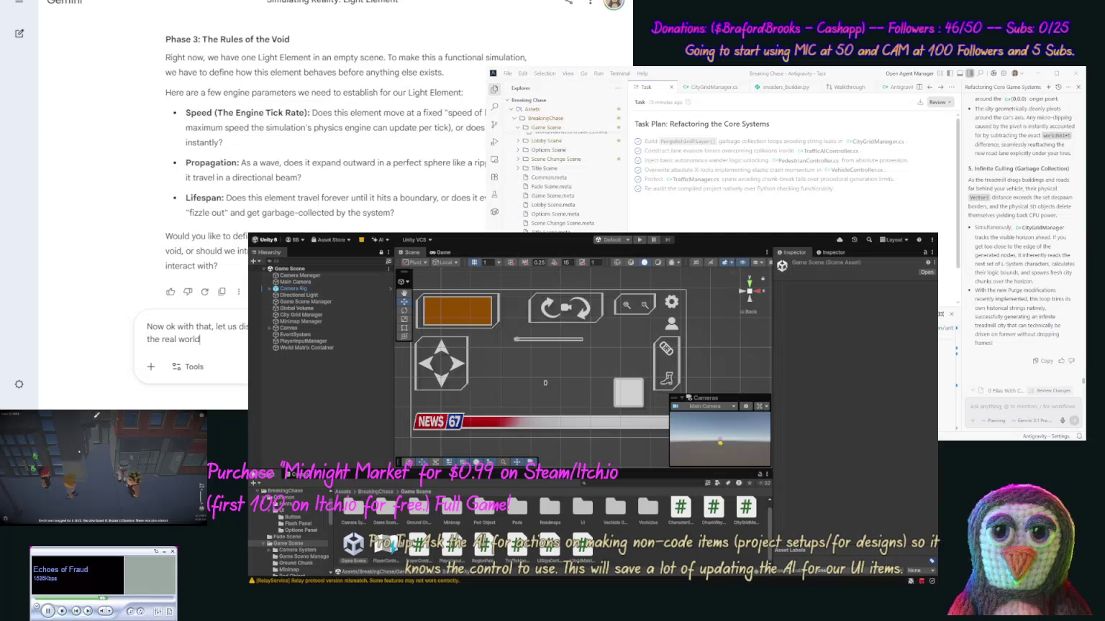
pyautogui.write(", let's not ge")
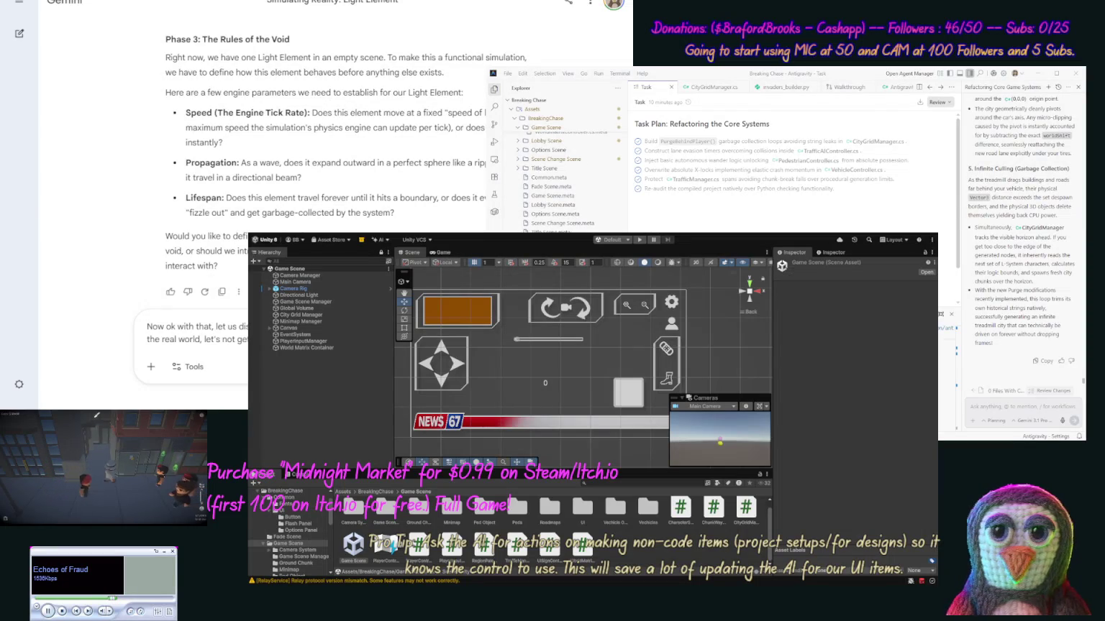
pyautogui.press('Return')
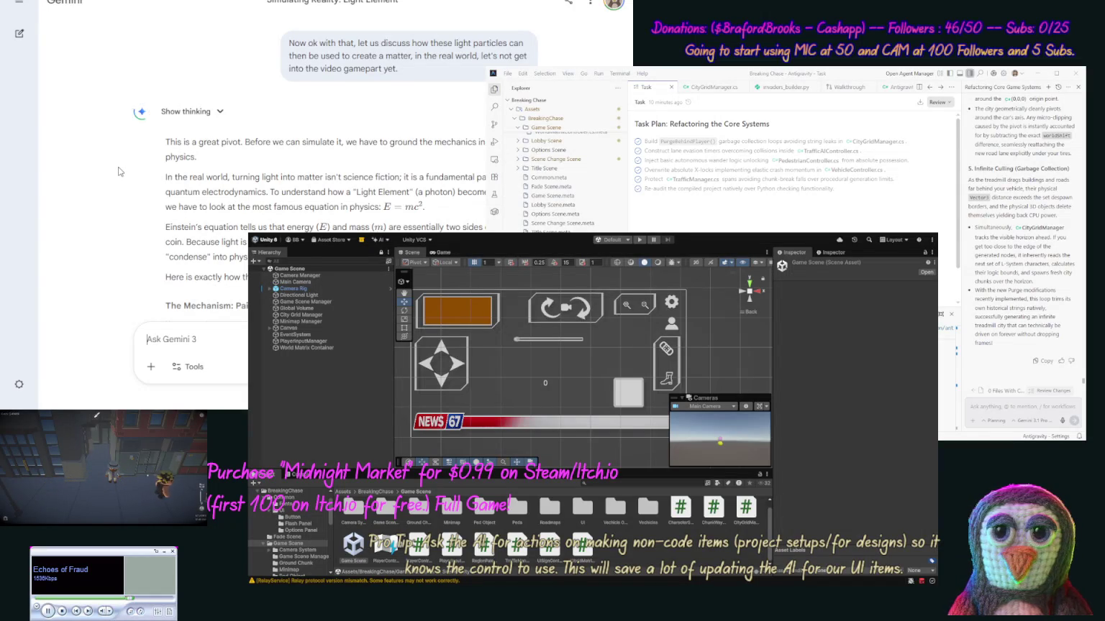
pyautogui.moveTo(113, 175)
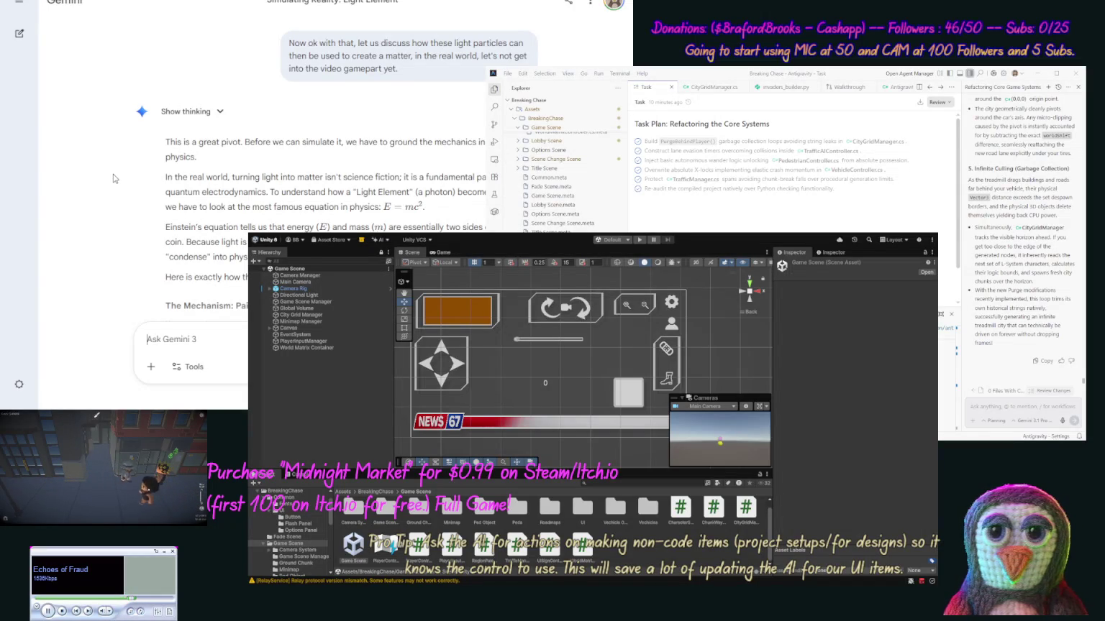
pyautogui.scroll(-2, 113, 180)
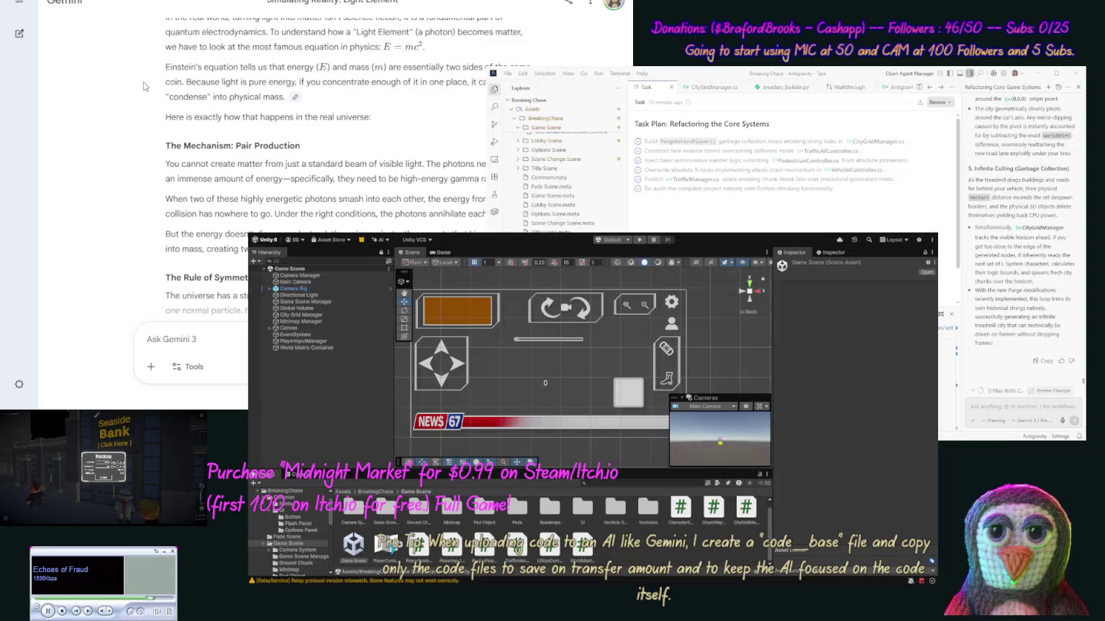
pyautogui.scroll(-3, 142, 114)
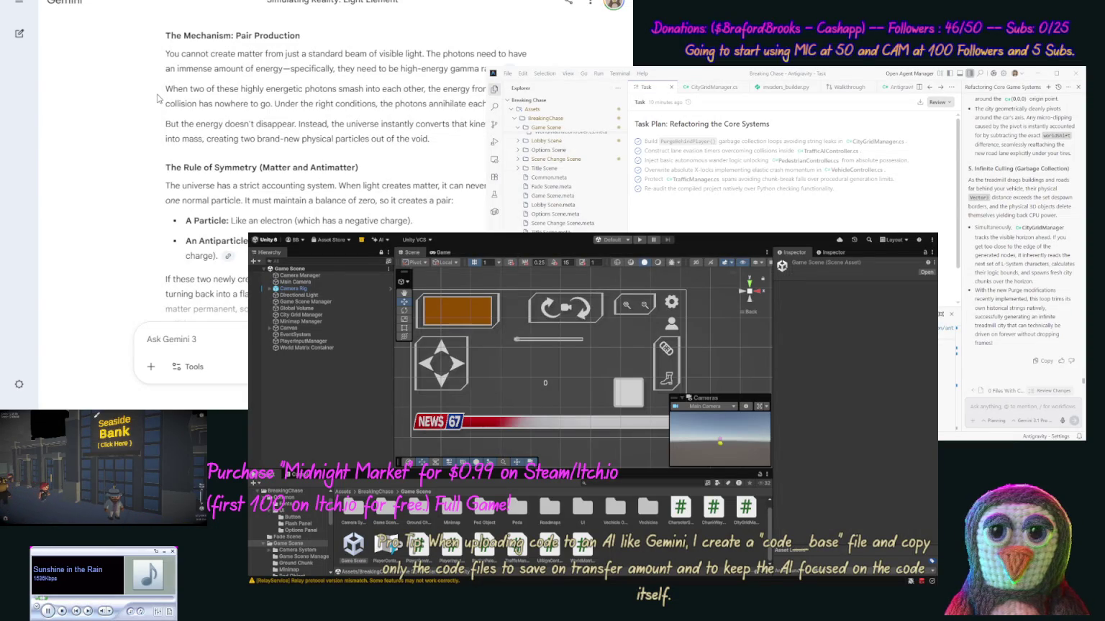
pyautogui.scroll(-2, 154, 107)
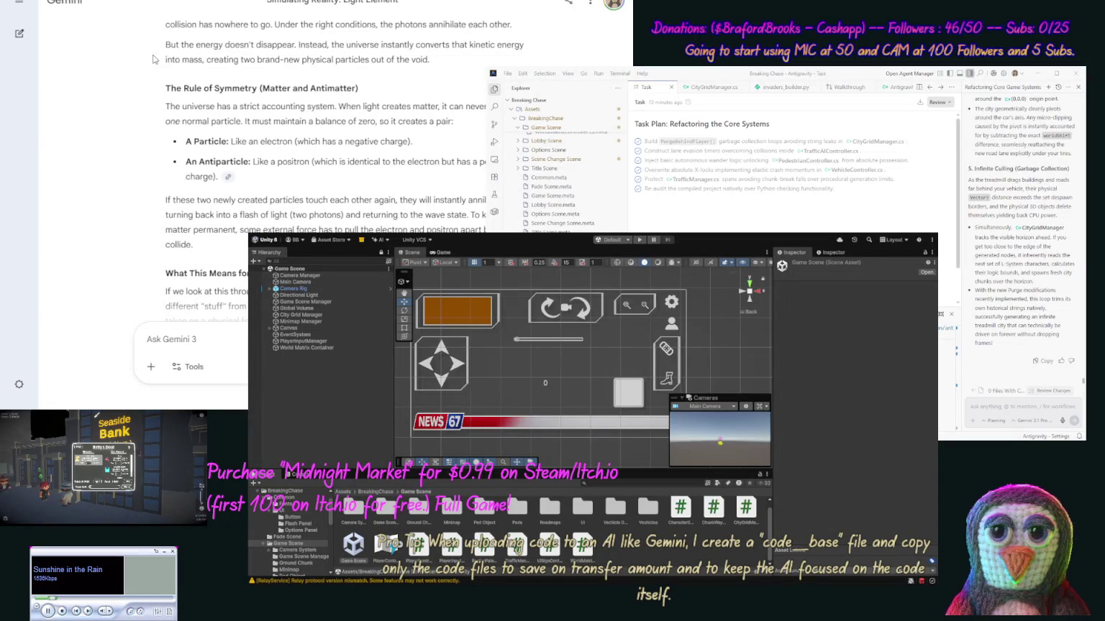
pyautogui.scroll(-1, 154, 72)
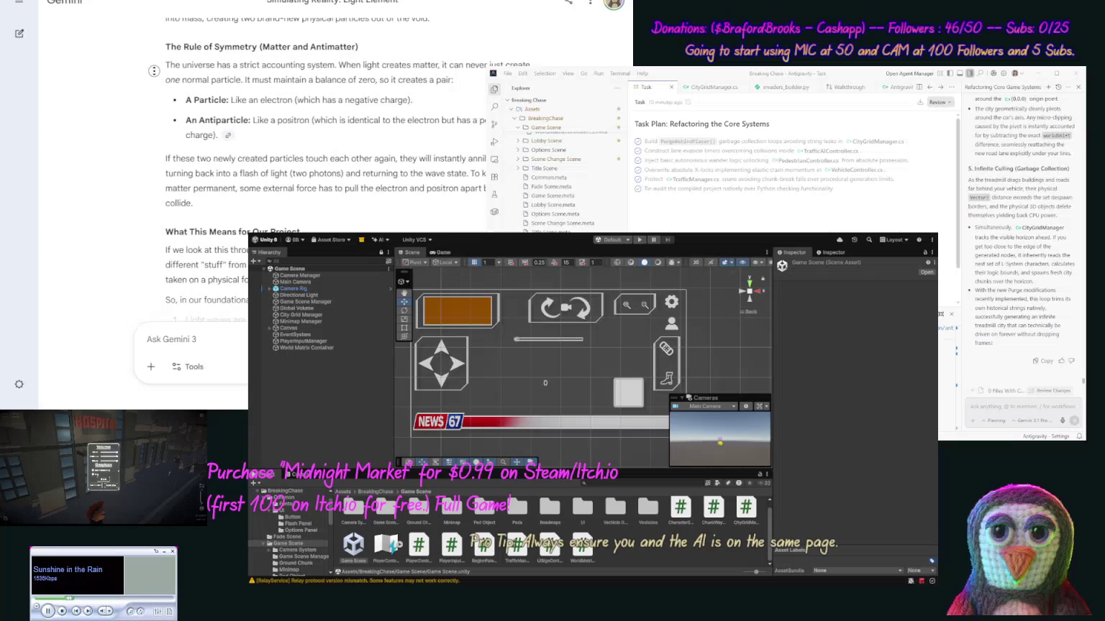
pyautogui.scroll(-2, 154, 71)
pyautogui.scroll(-2, 154, 91)
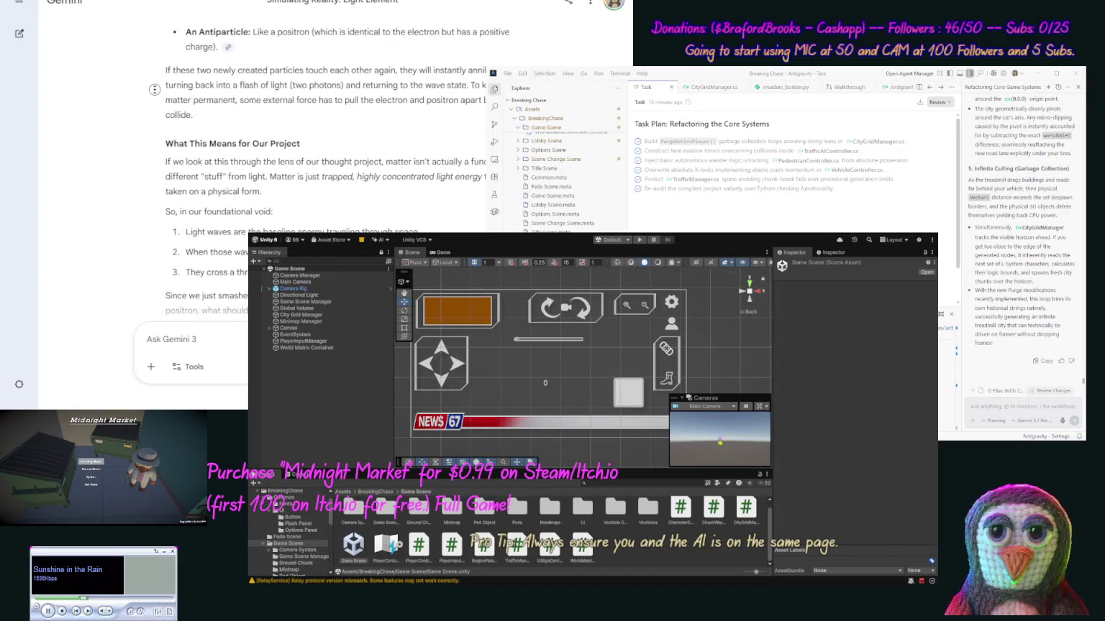
pyautogui.scroll(-1, 151, 96)
pyautogui.scroll(-2, 147, 101)
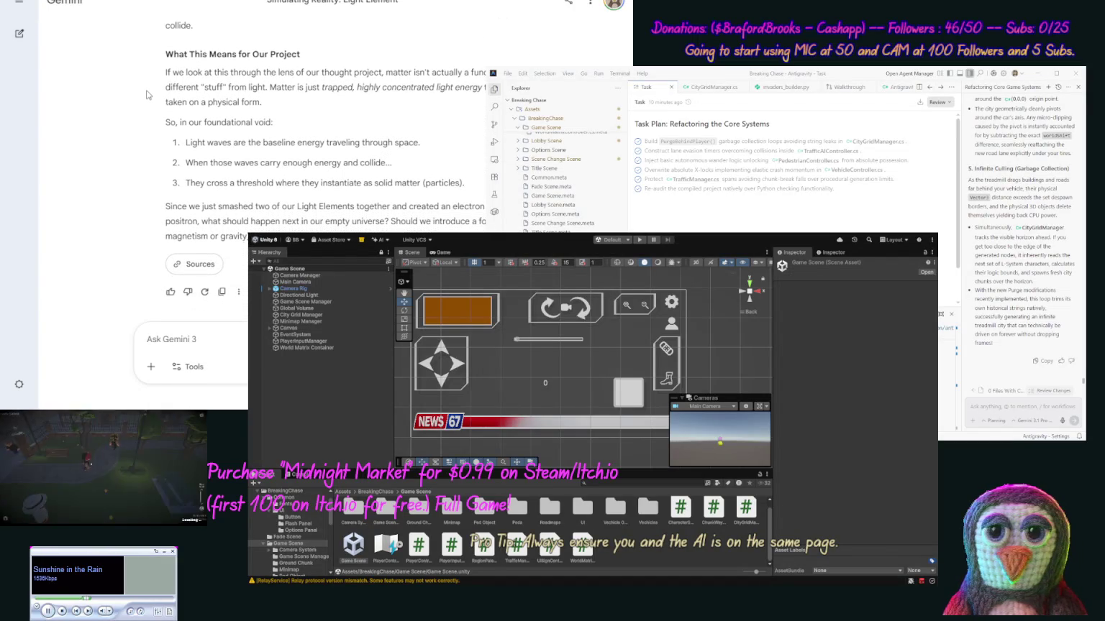
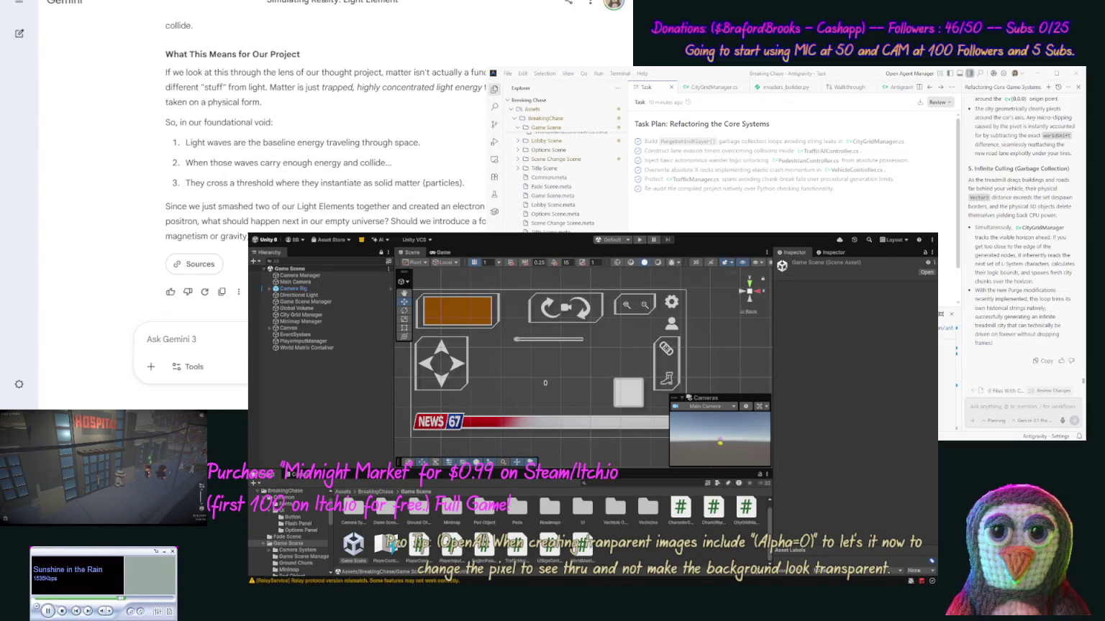
# Step: Draft a follow-up beginning 'Good question, and would…' suggesting dark matter is part of matter itself
pyautogui.write('Good question,')
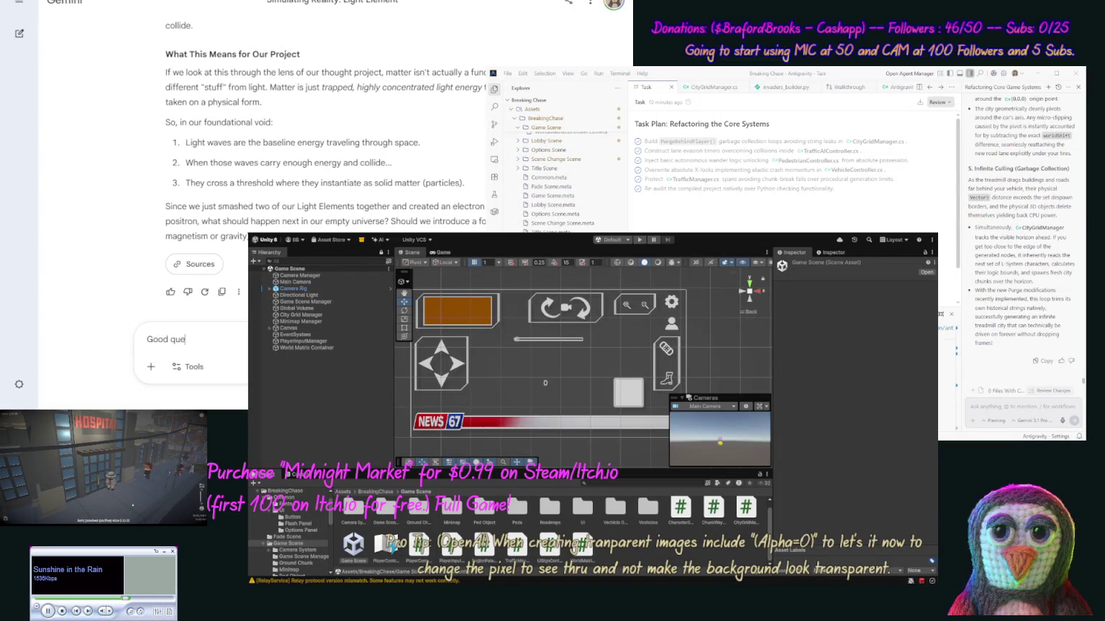
pyautogui.write(' and ')
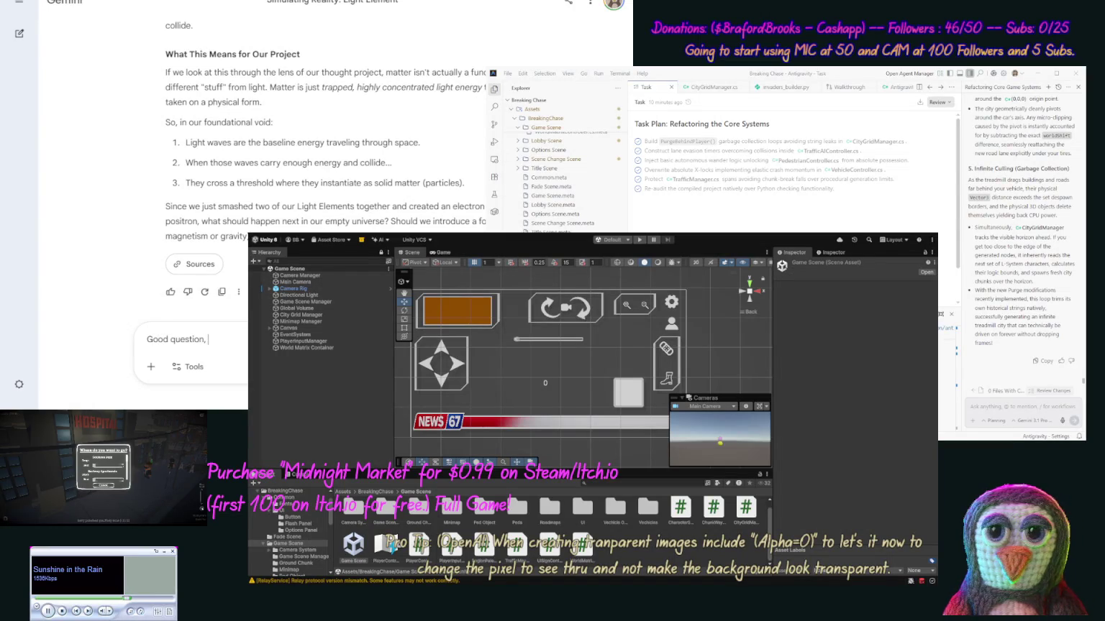
pyautogui.write('would')
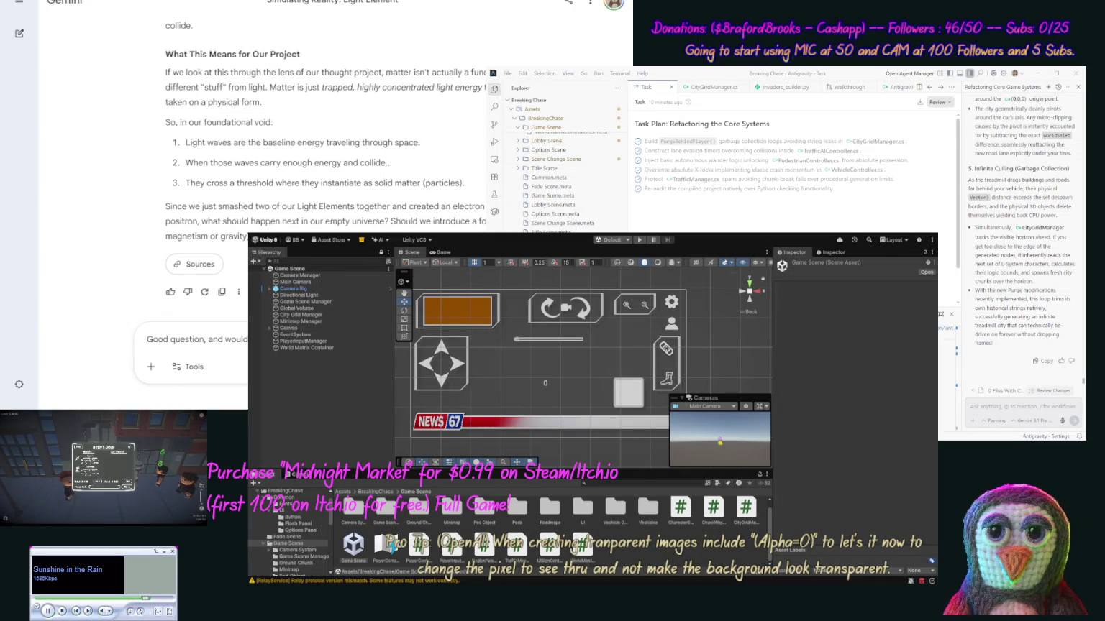
pyautogui.write('p')
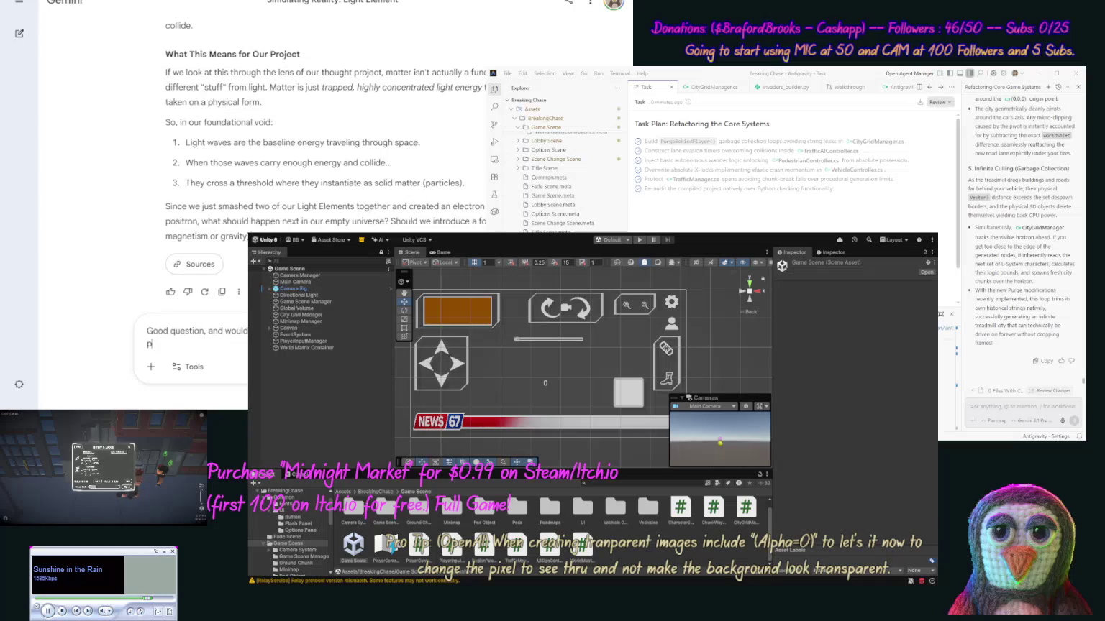
pyautogui.write('art of ma')
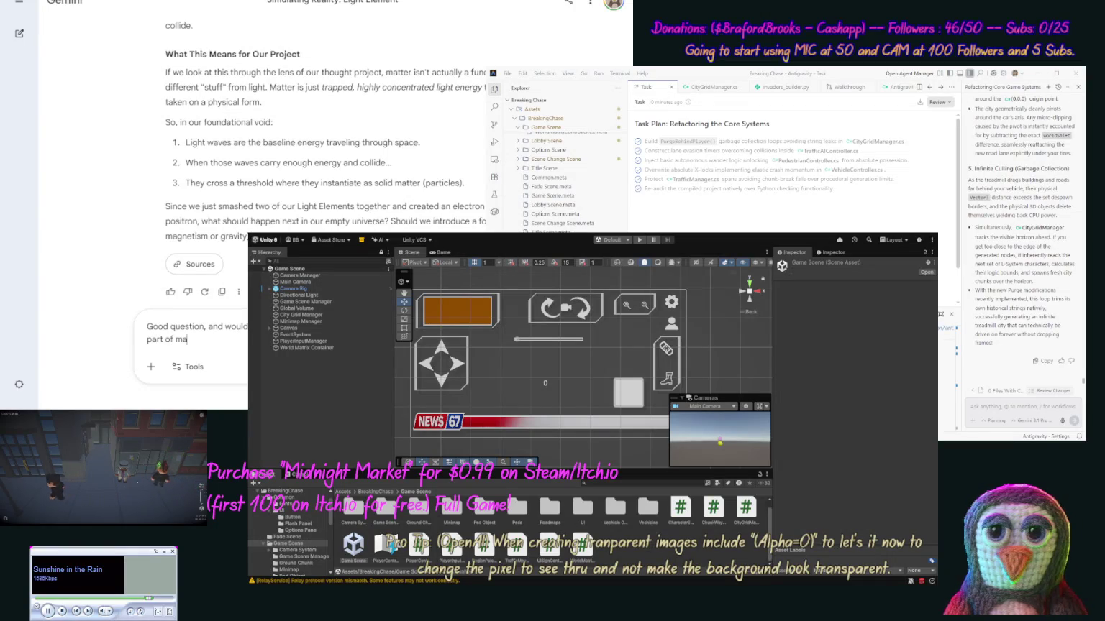
pyautogui.write('tter it self')
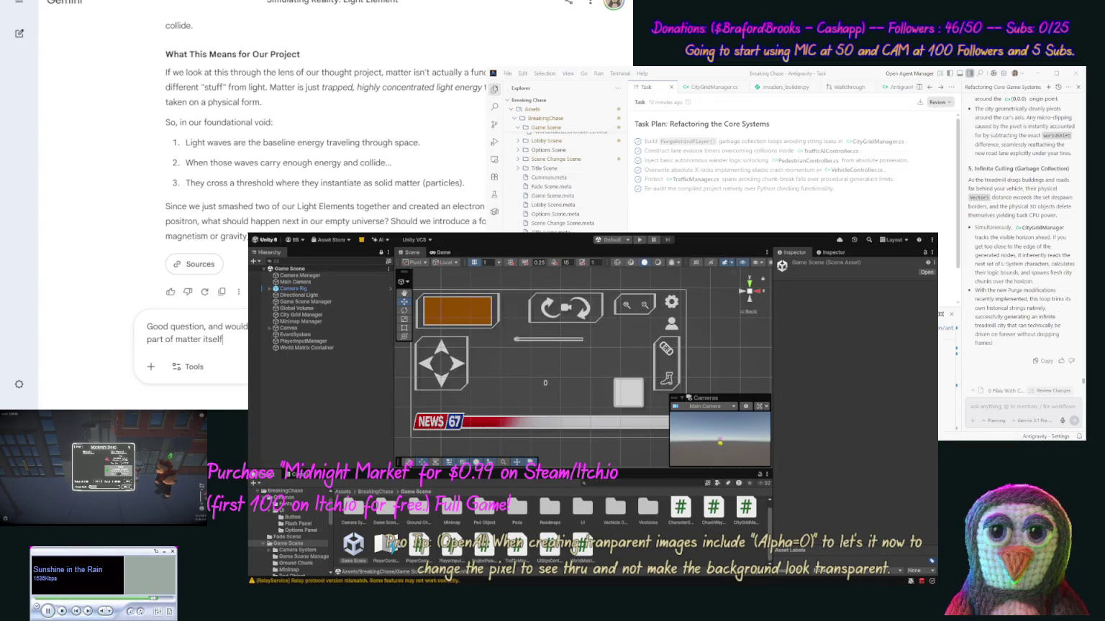
pyautogui.write(', ')
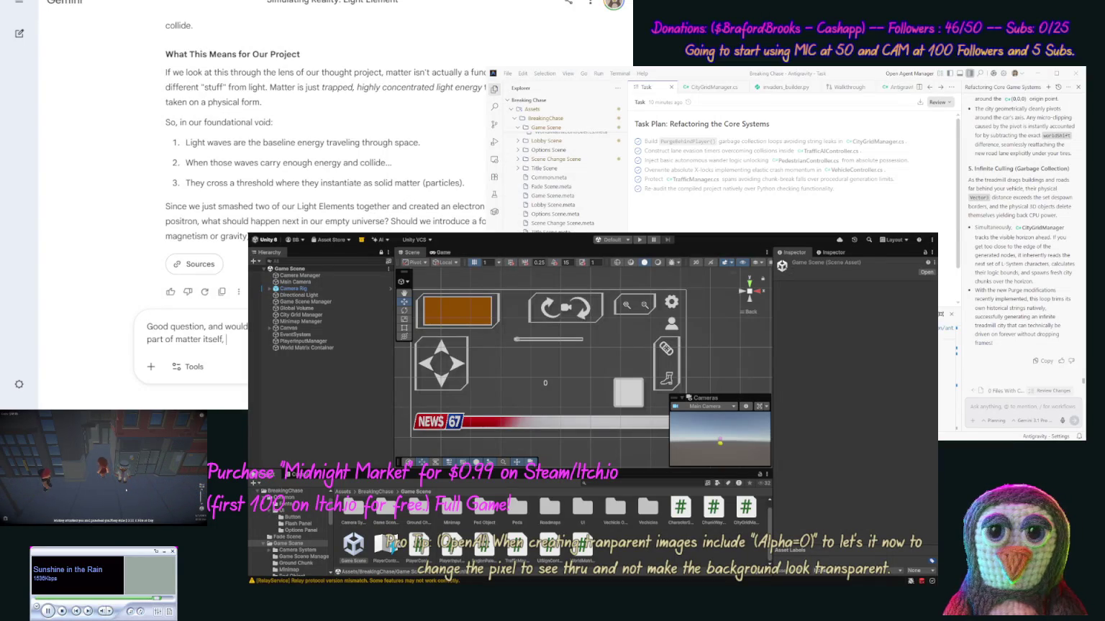
pyautogui.write('s at')
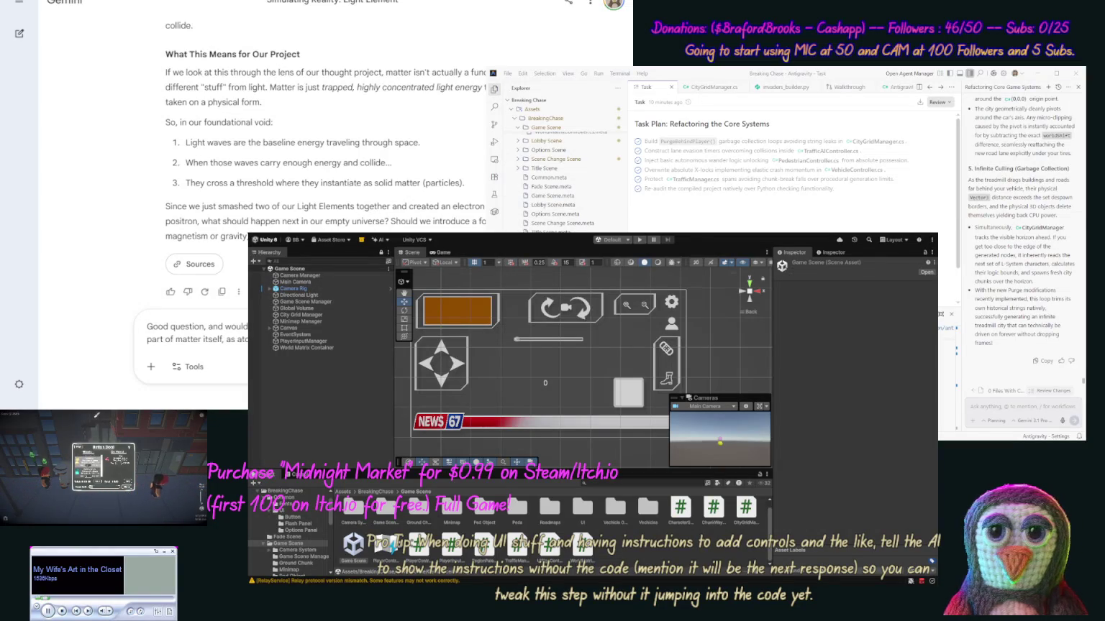
# Step: Copy 'positron' from the answer into the draft, finish the question about undetected positrons, and send it
pyautogui.scroll(3, 279, 128)
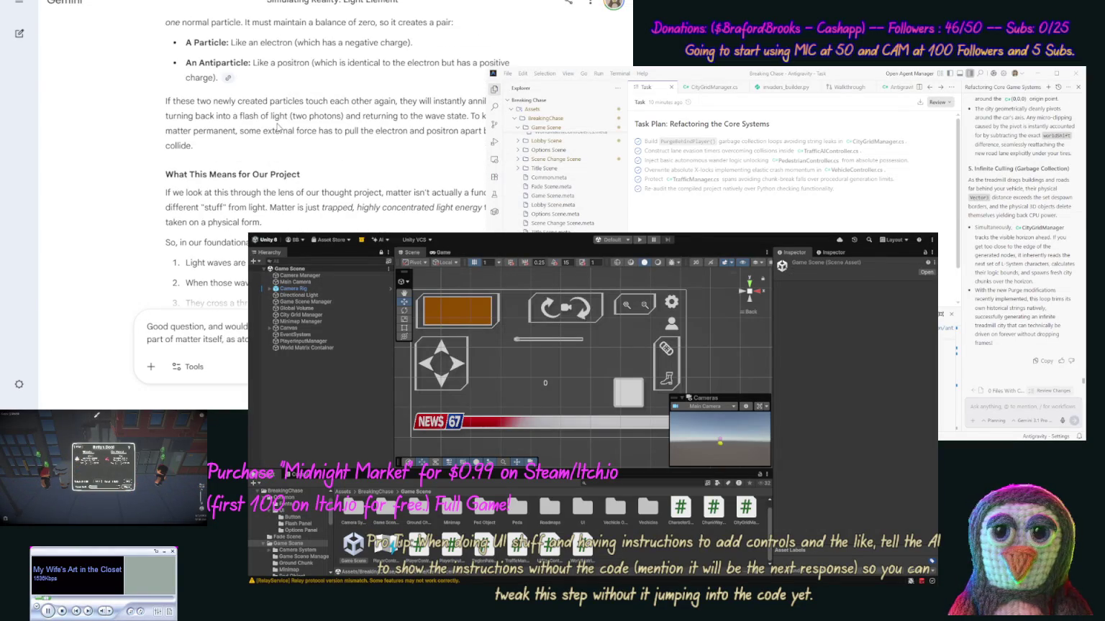
pyautogui.doubleClick(293, 62)
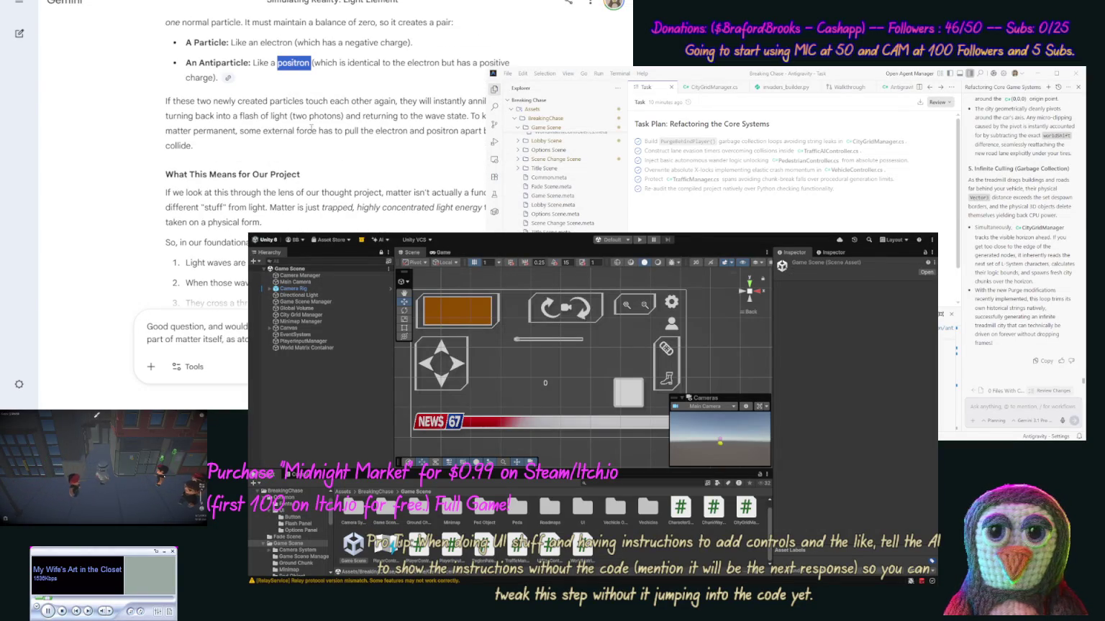
pyautogui.hotkey('ctrl', 'c')
pyautogui.click(215, 339)
pyautogui.hotkey('ctrl', 'v')
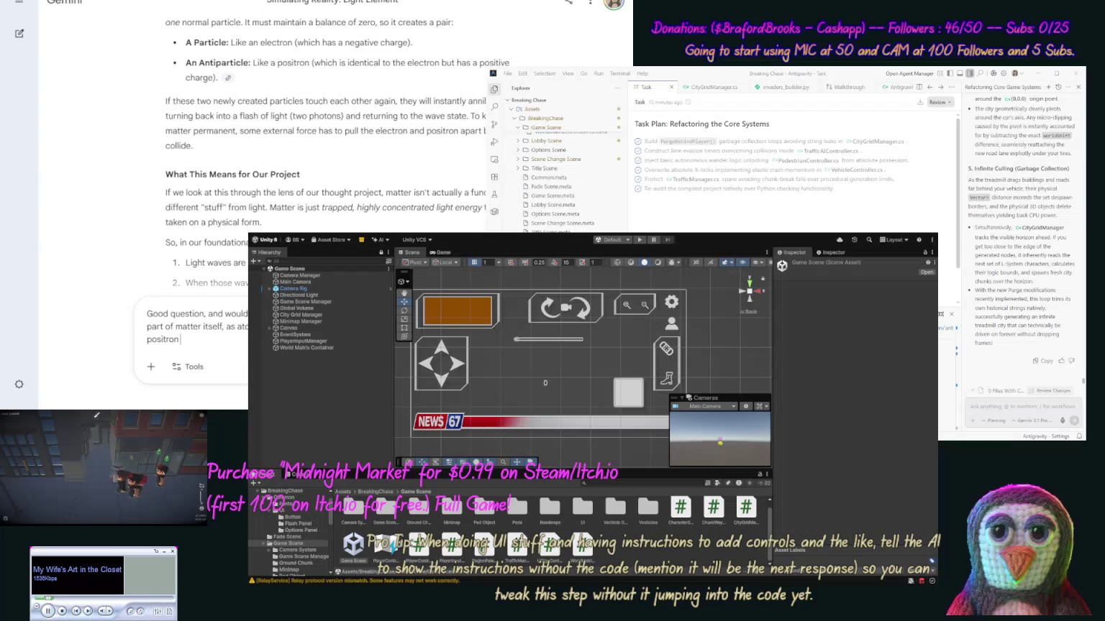
pyautogui.write('doign')
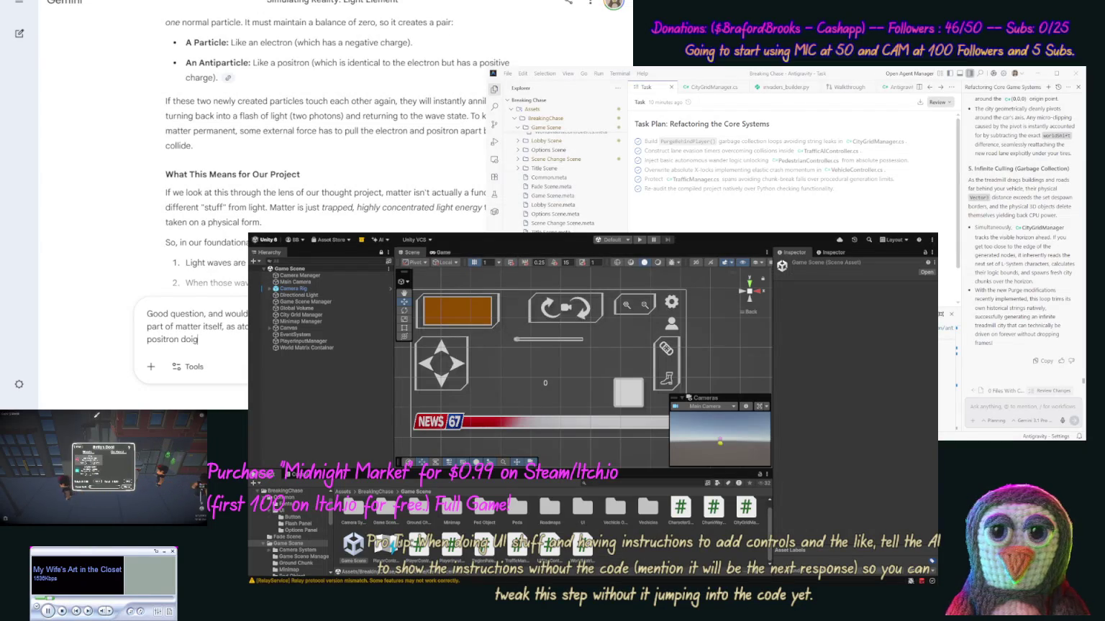
pyautogui.press('BackSpace')
pyautogui.press('BackSpace')
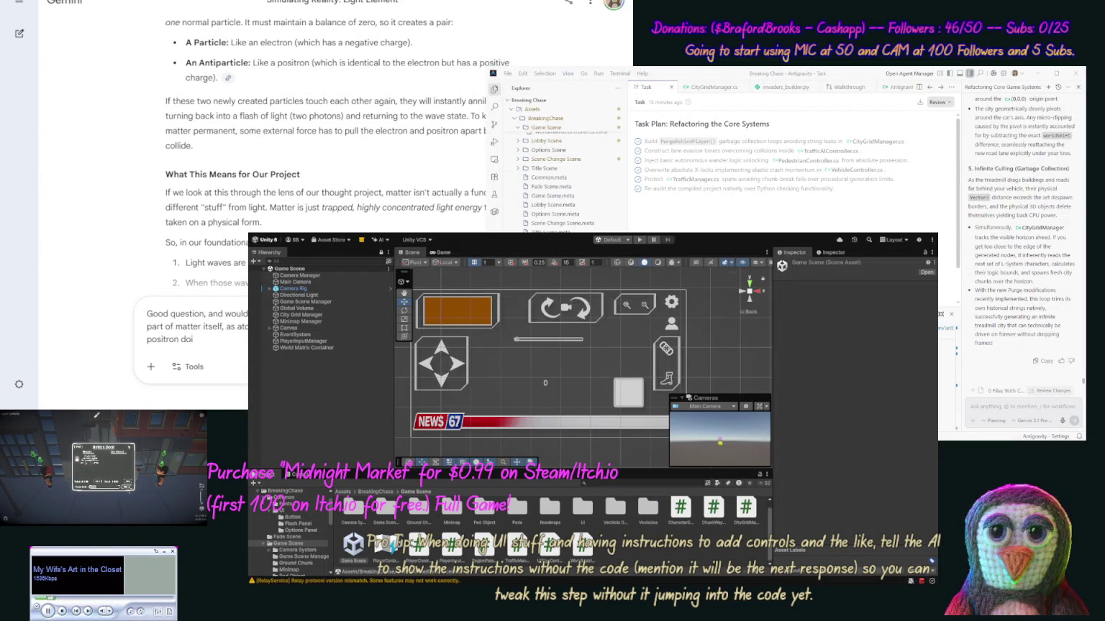
pyautogui.write('ng the s')
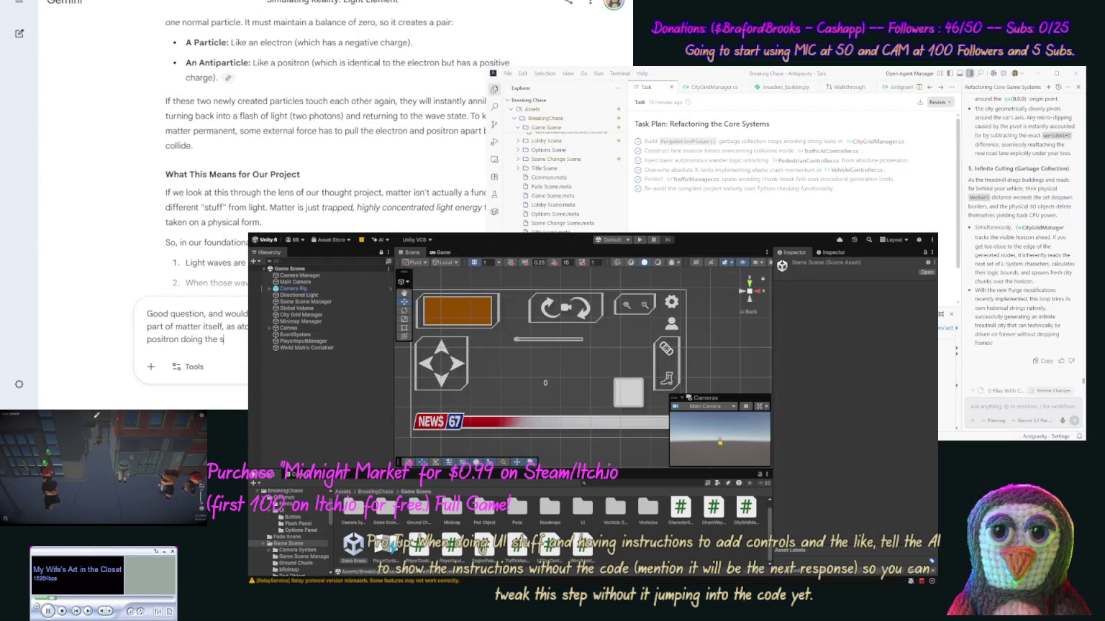
pyautogui.write('ame, c')
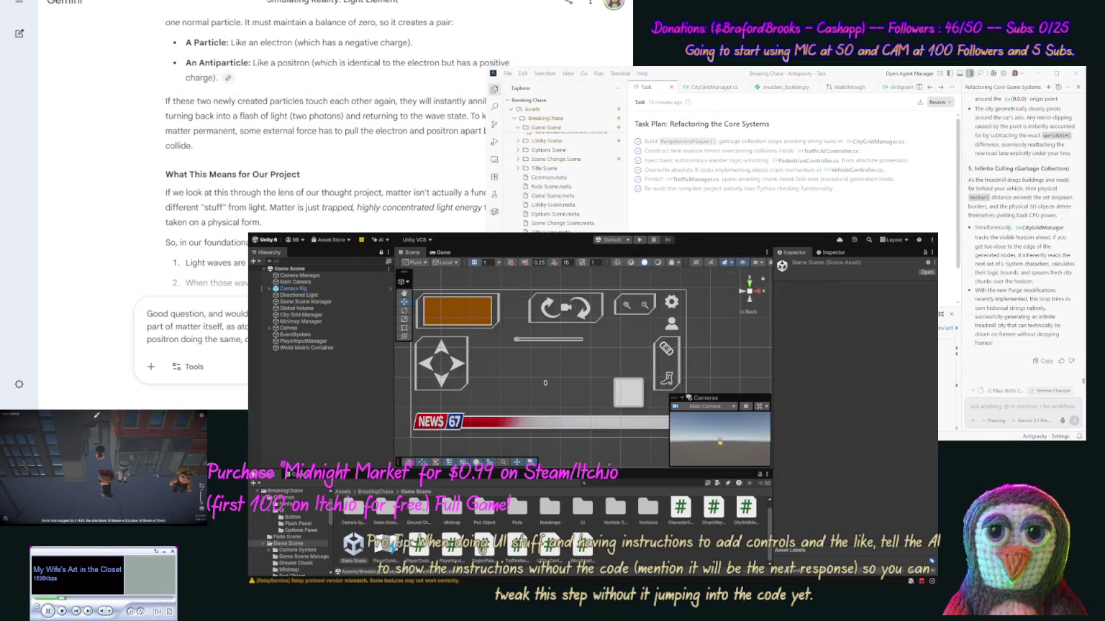
pyautogui.press('Return')
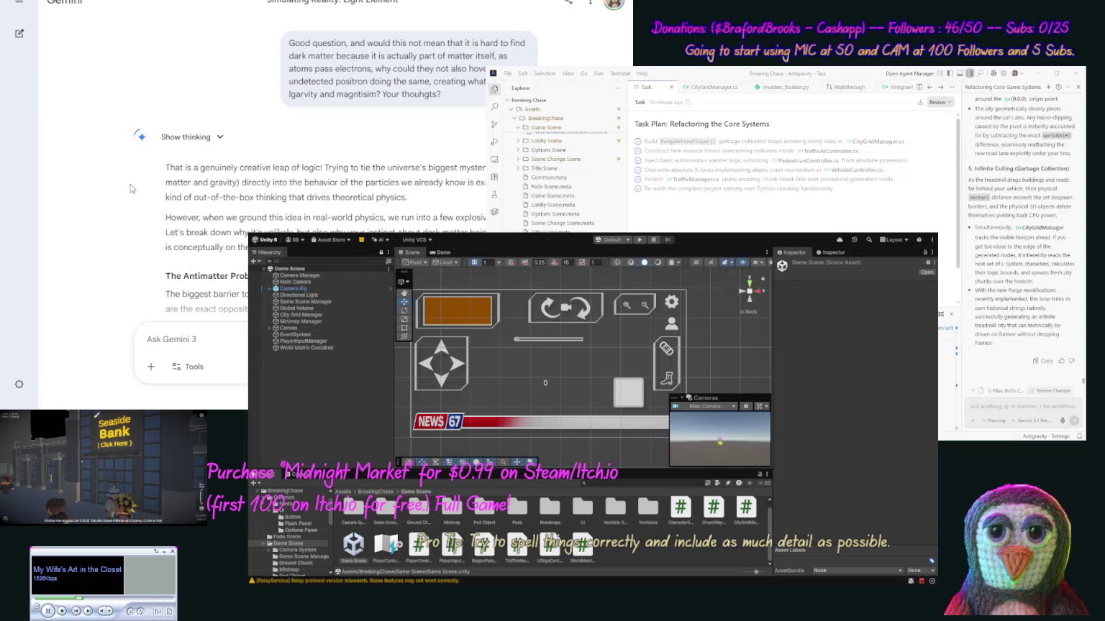
pyautogui.moveTo(125, 184)
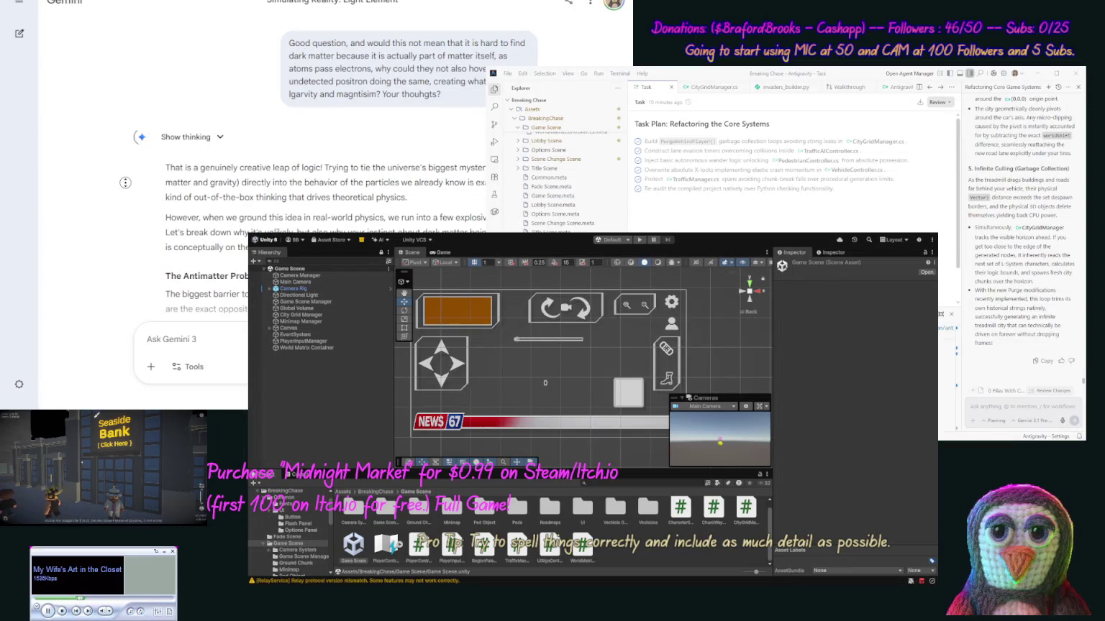
pyautogui.scroll(-3, 125, 195)
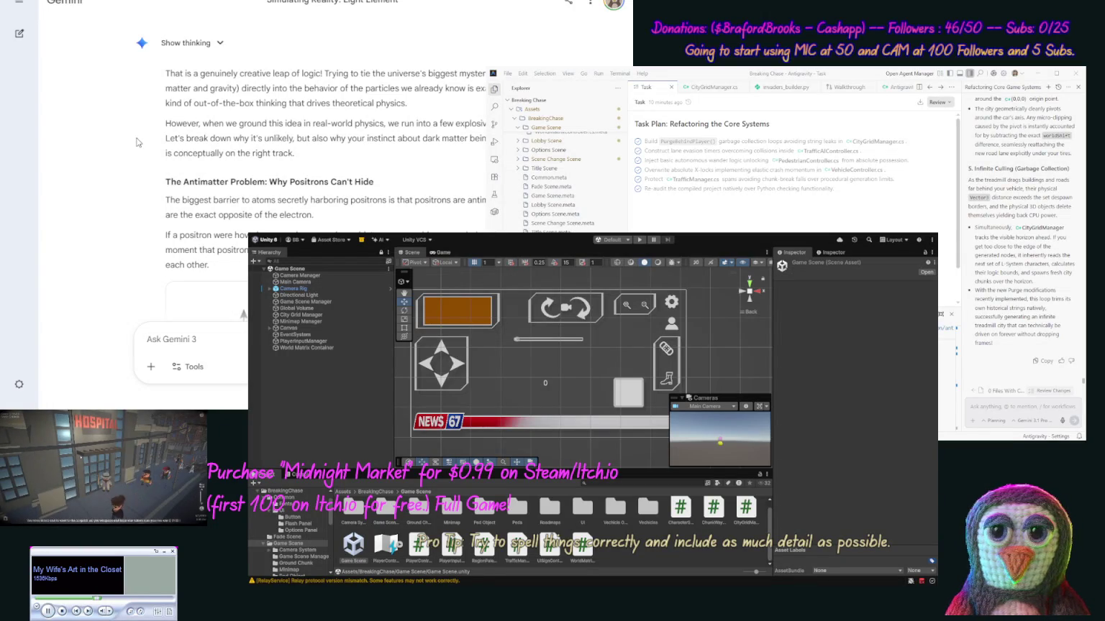
pyautogui.scroll(-3, 135, 138)
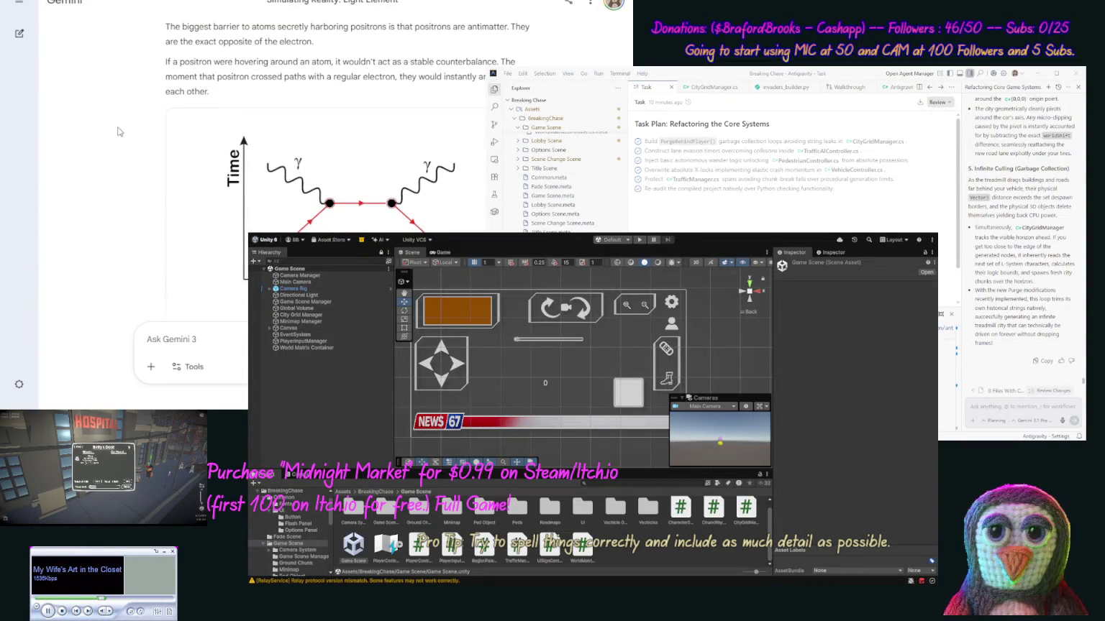
pyautogui.middleClick(132, 184)
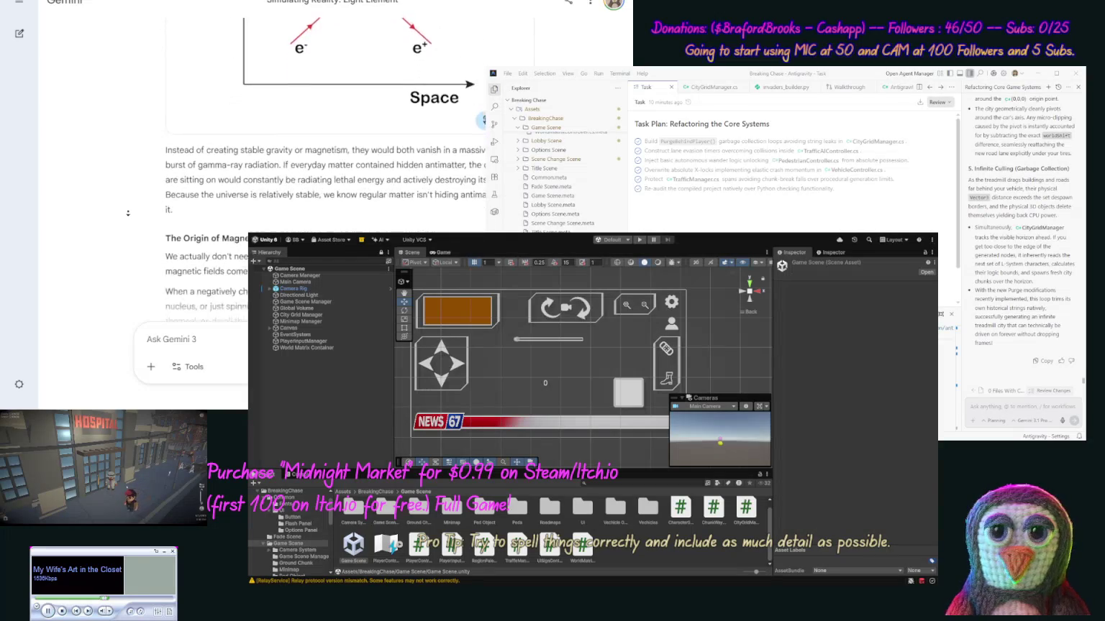
# Step: Read down to the Game Engine Translation section, then start a follow-up 'Well I kinda meant that the'
pyautogui.middleClick(130, 215)
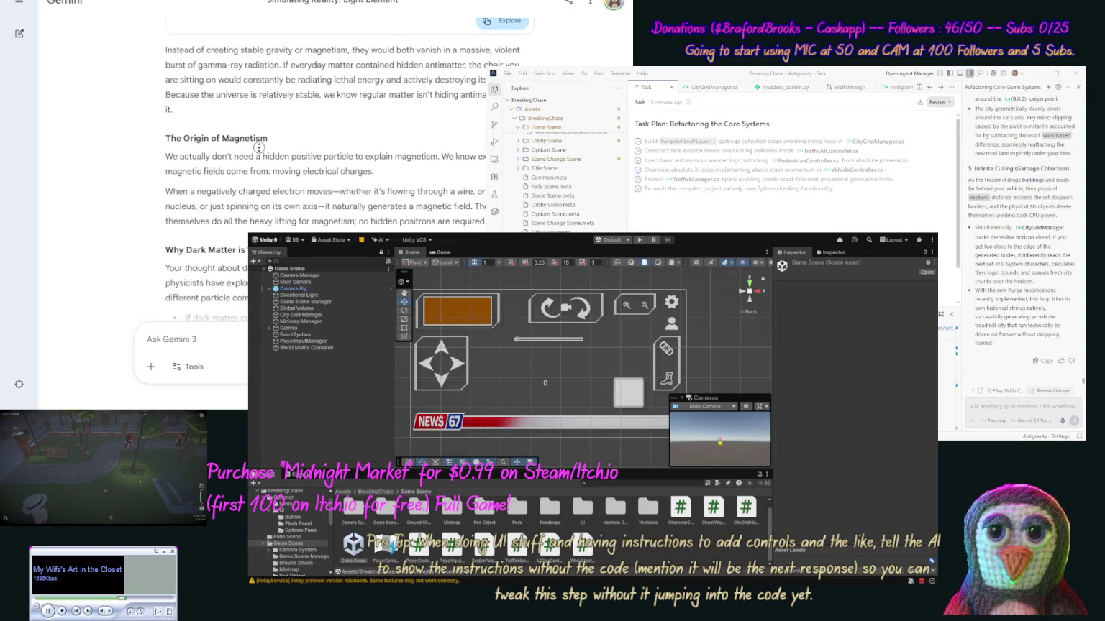
pyautogui.scroll(-3, 259, 155)
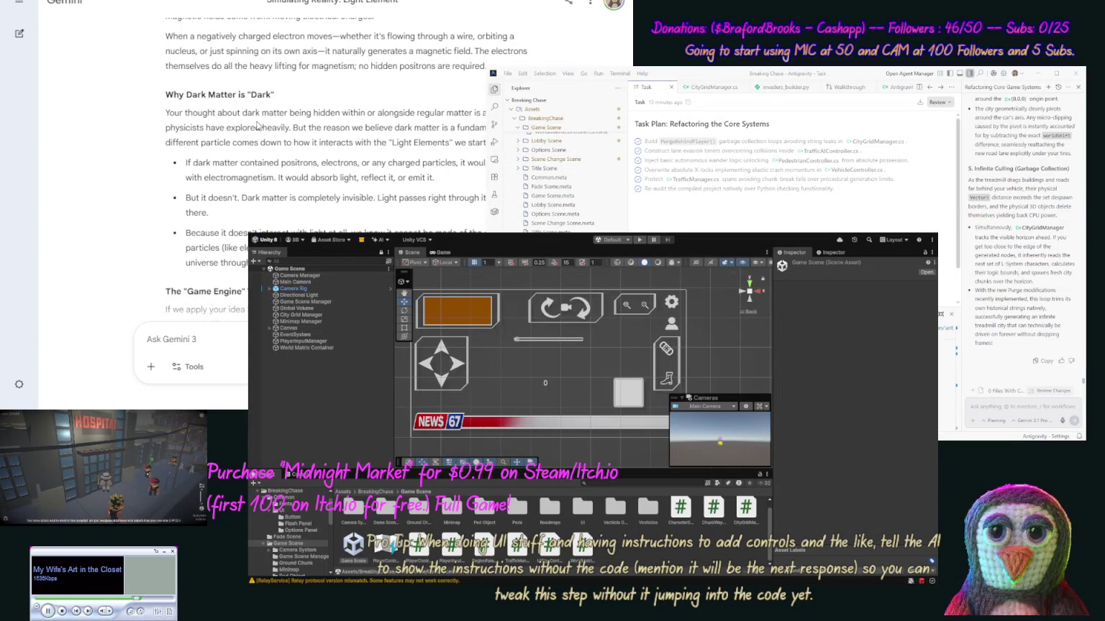
pyautogui.scroll(-1, 317, 148)
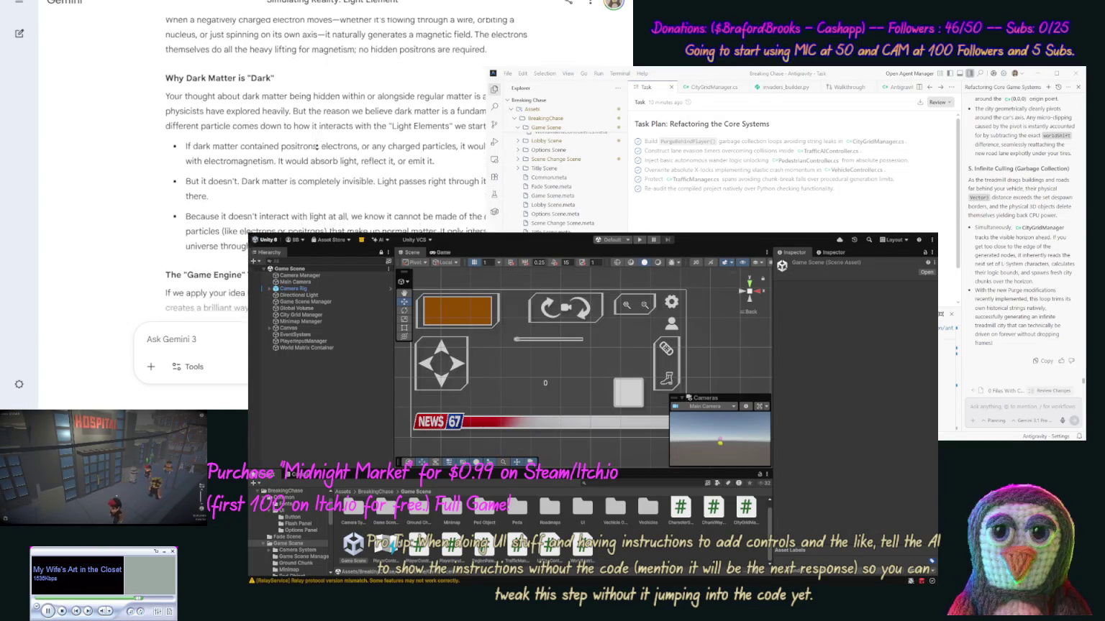
pyautogui.scroll(-3, 317, 148)
pyautogui.scroll(-1, 316, 147)
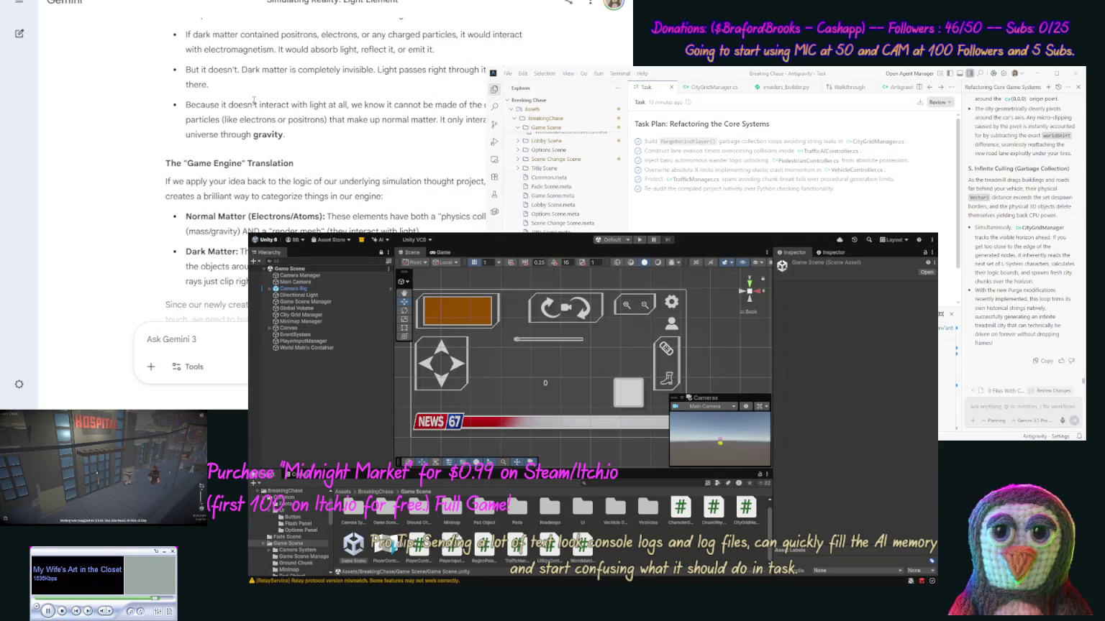
pyautogui.scroll(-2, 248, 126)
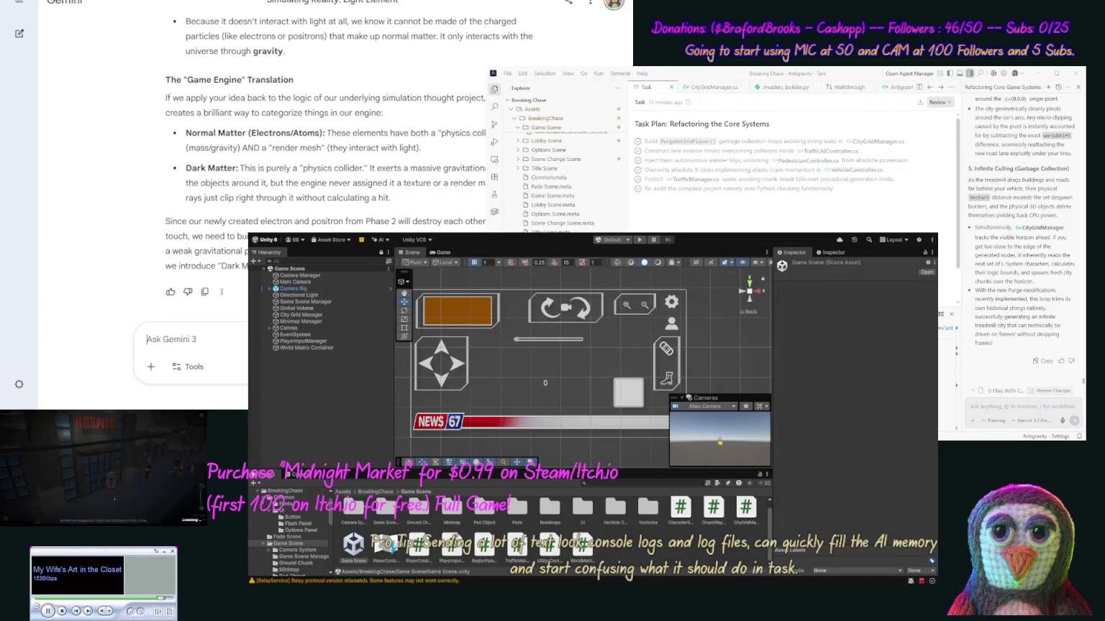
pyautogui.write('Well I kinda meant that ')
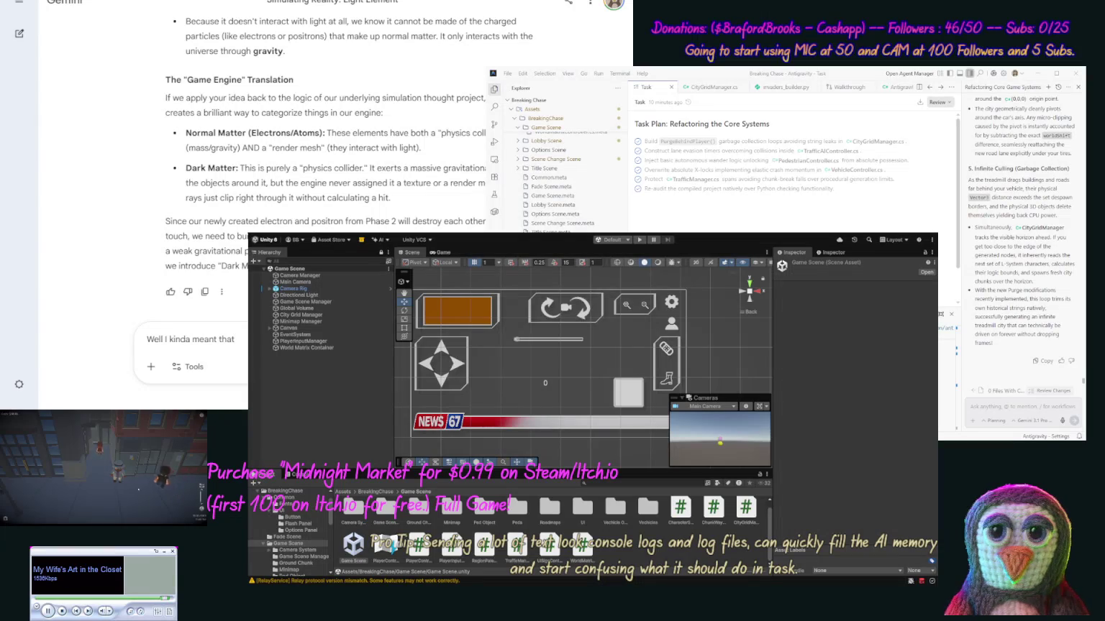
pyautogui.write('the')
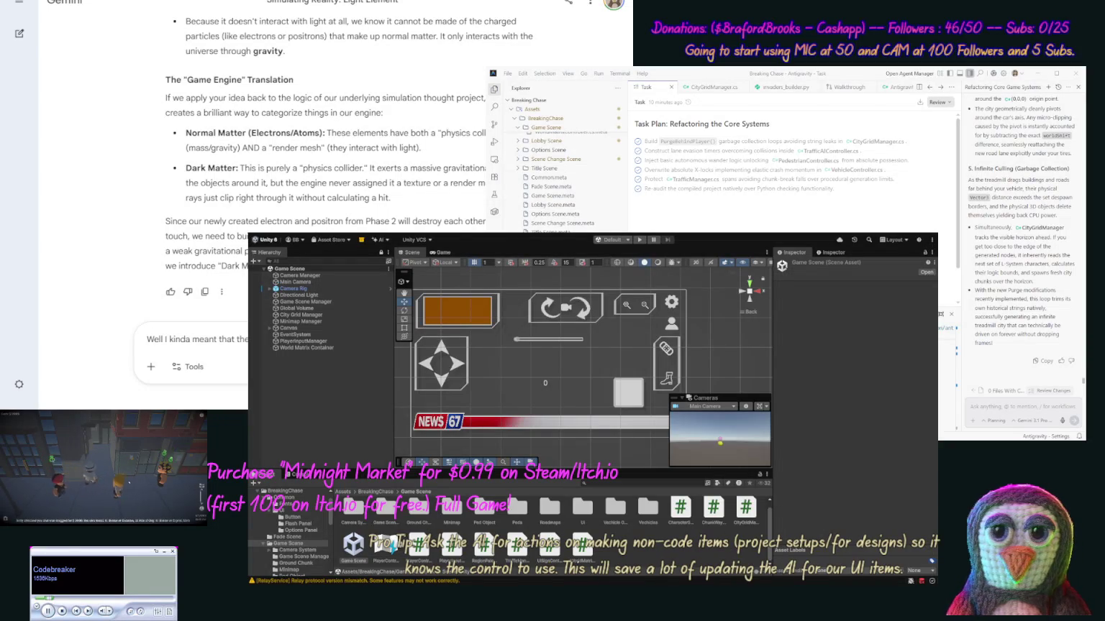
# Step: Finish and send the clarification that positrons hide opposite the electron, like a star behind the sun
pyautogui.write('the sun.')
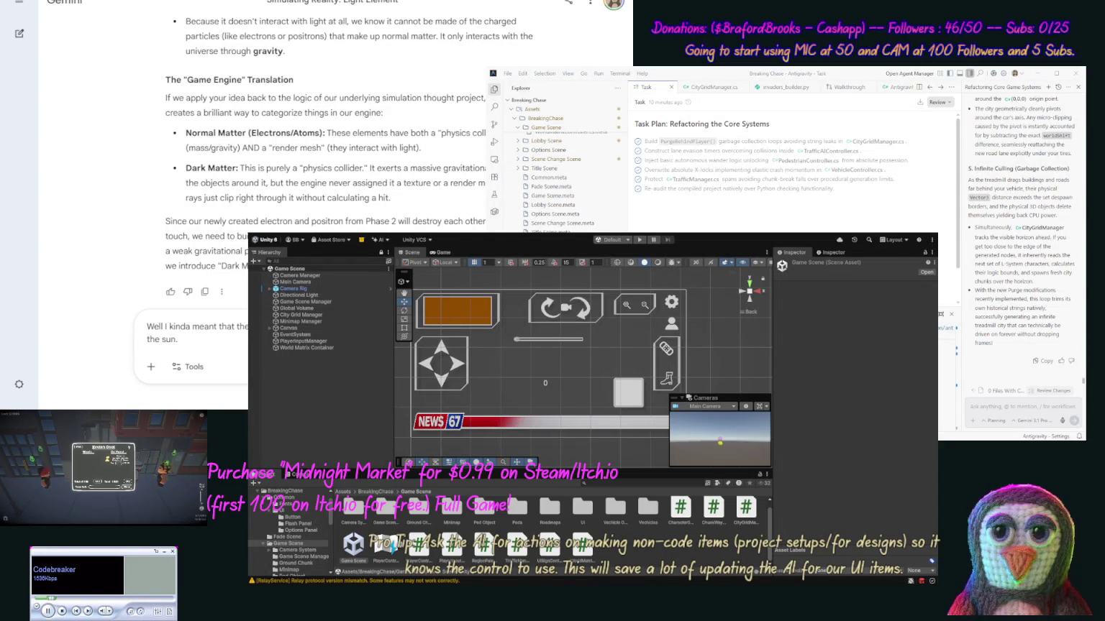
pyautogui.click(146, 339)
pyautogui.write('behing')
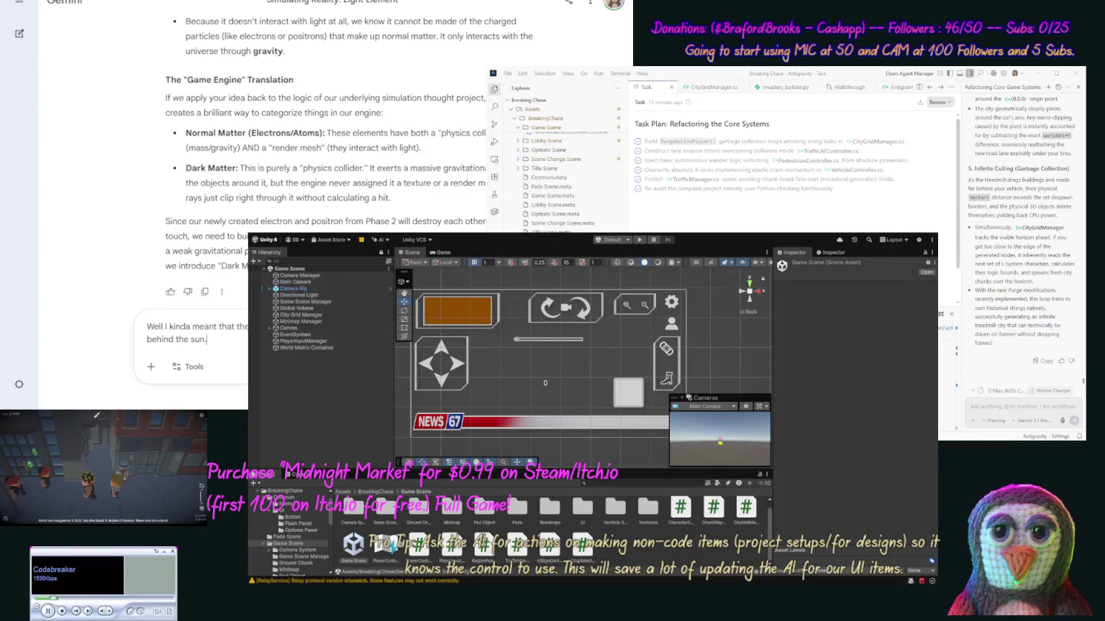
pyautogui.press('Return')
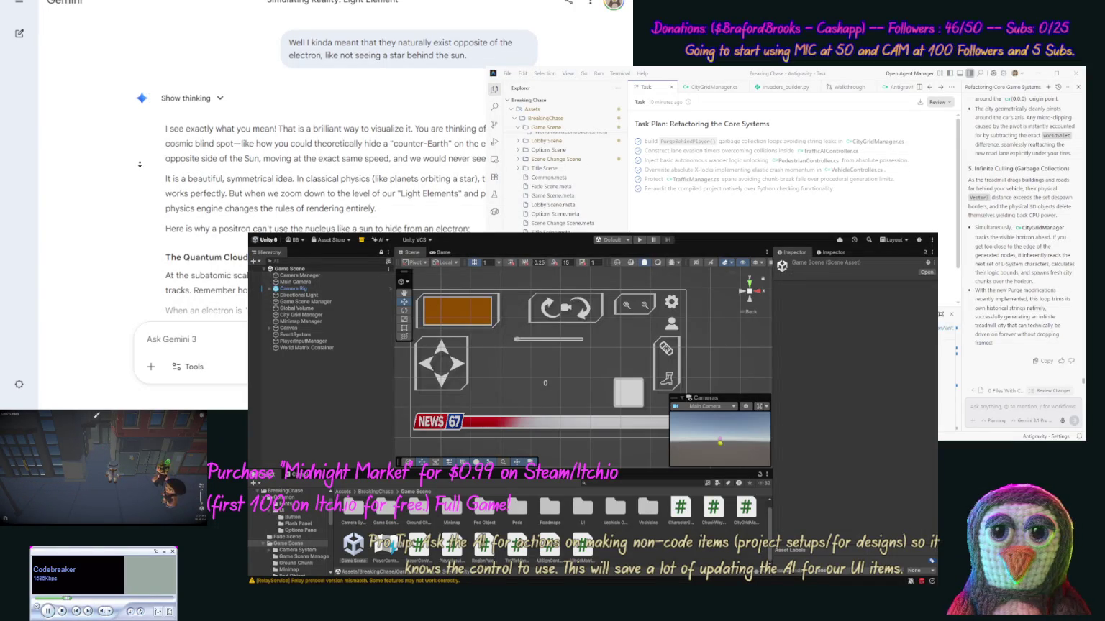
# Step: Read past The Quantum Cloud and Electromagnetism Check to the Symmetry Lock section, then start the next question
pyautogui.scroll(-2, 140, 164)
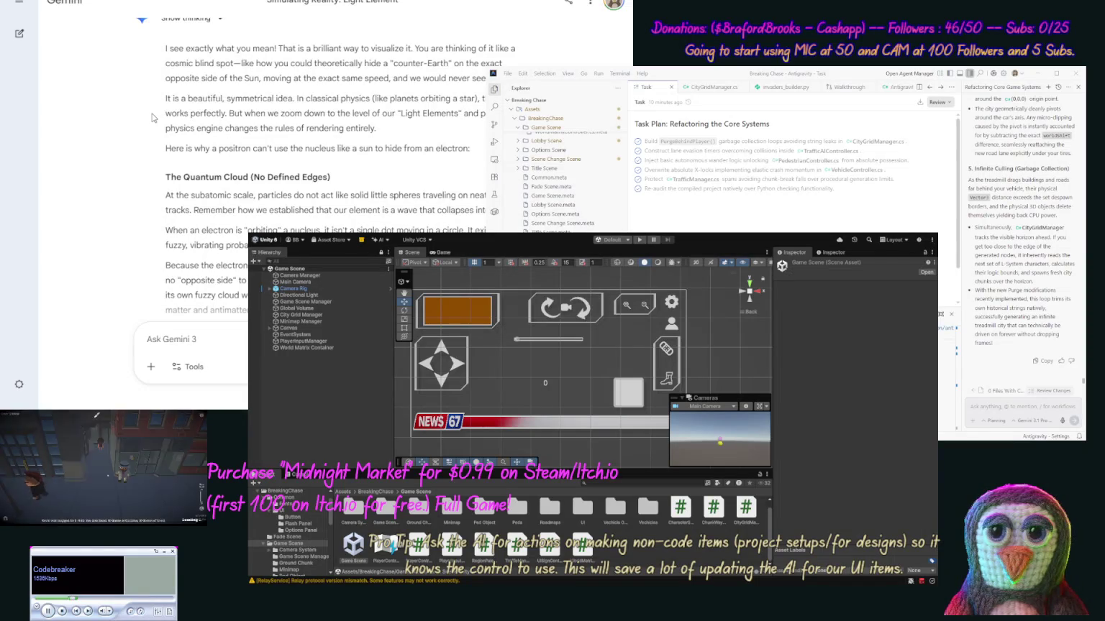
pyautogui.scroll(-3, 148, 130)
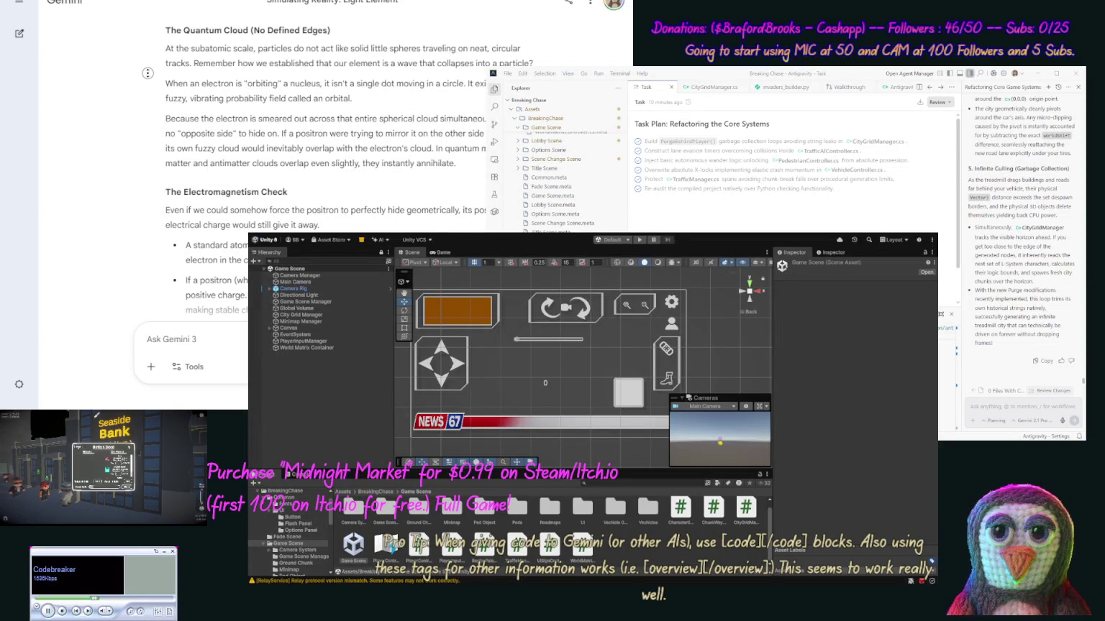
pyautogui.scroll(-2, 147, 72)
pyautogui.scroll(-2, 145, 95)
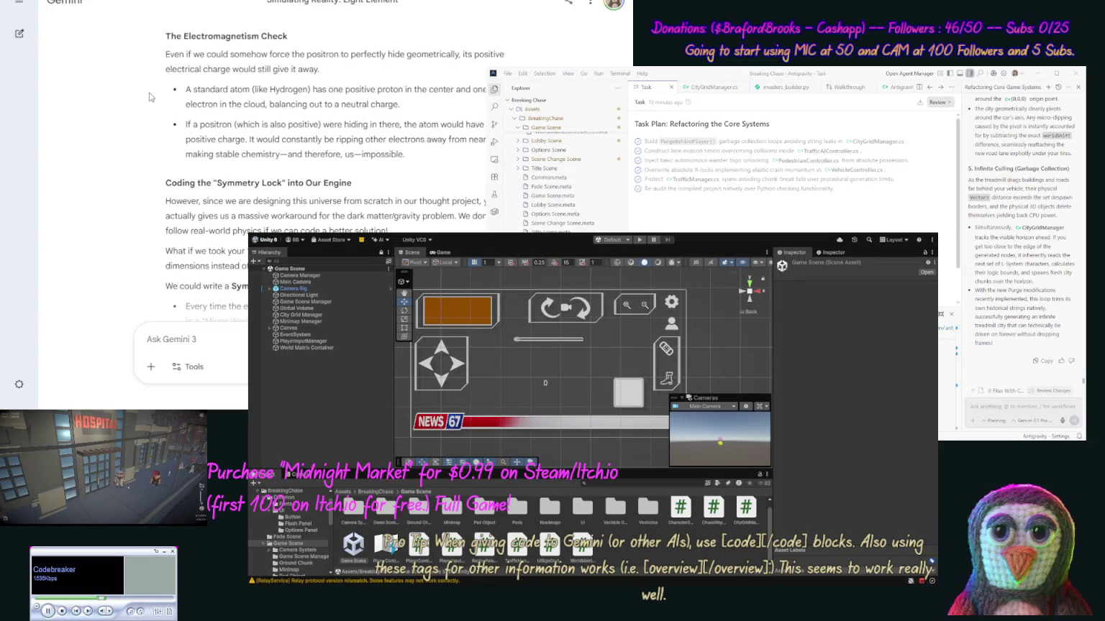
pyautogui.scroll(-4, 144, 105)
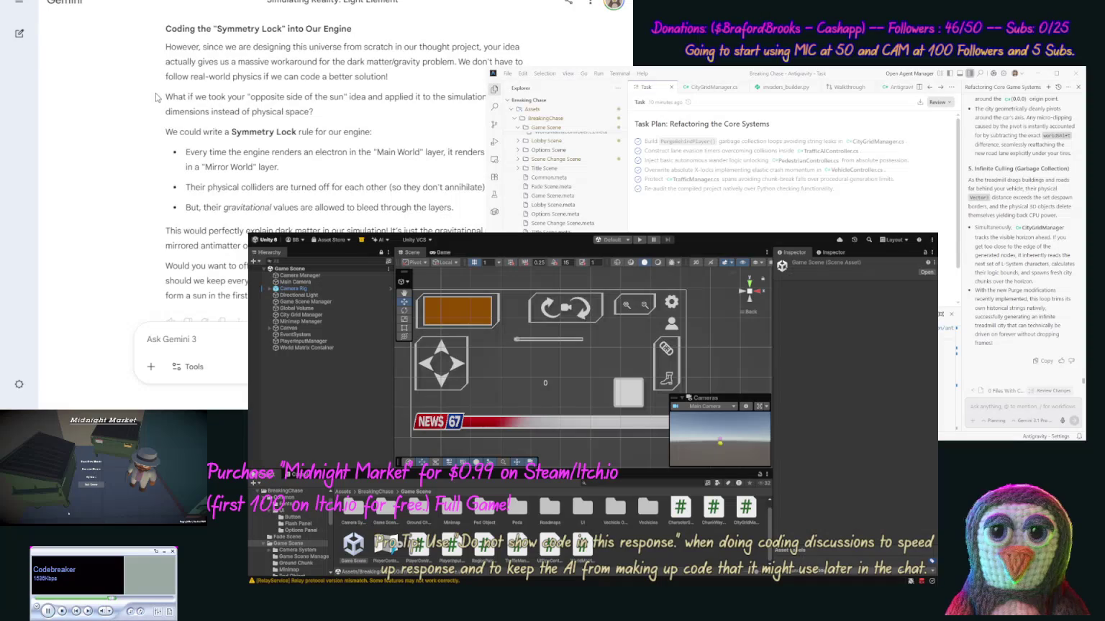
pyautogui.scroll(-1, 155, 97)
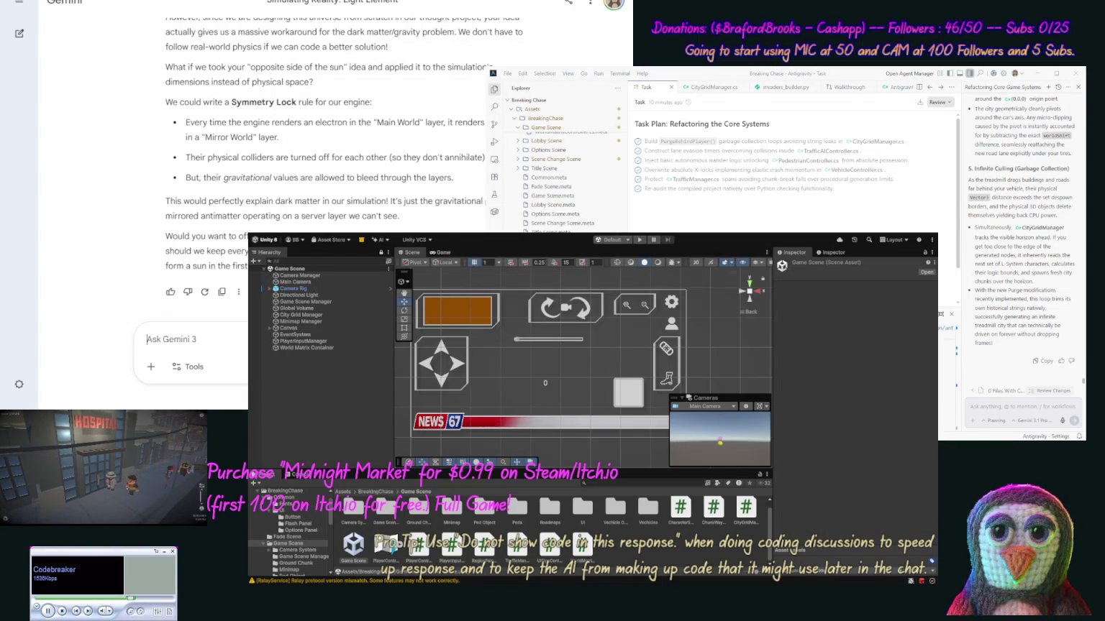
pyautogui.write('WEll so wh')
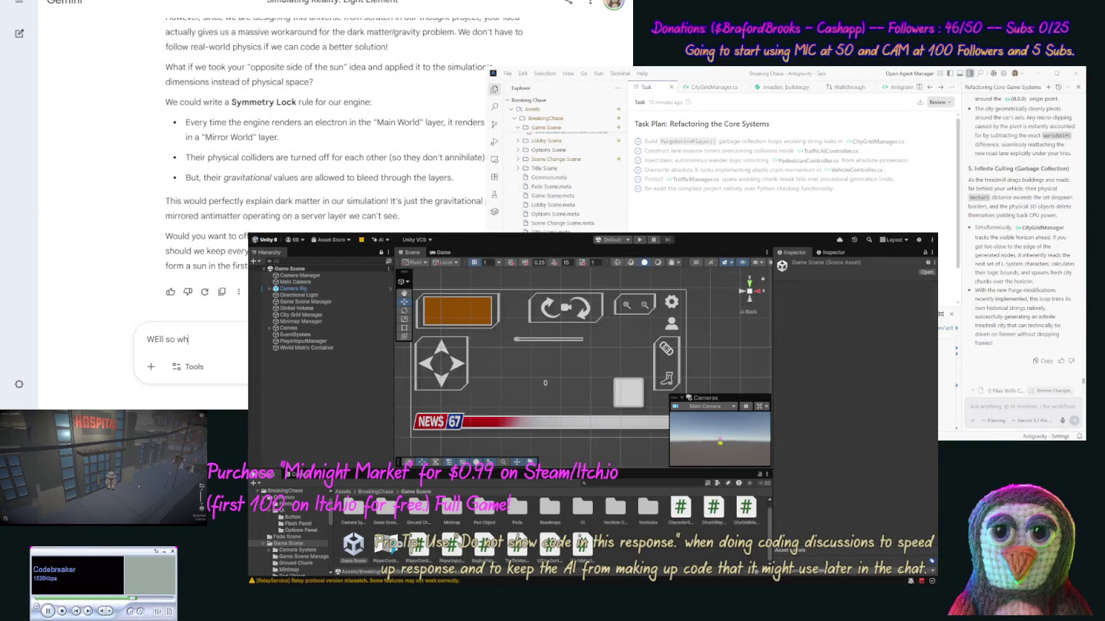
pyautogui.write('ere is the d')
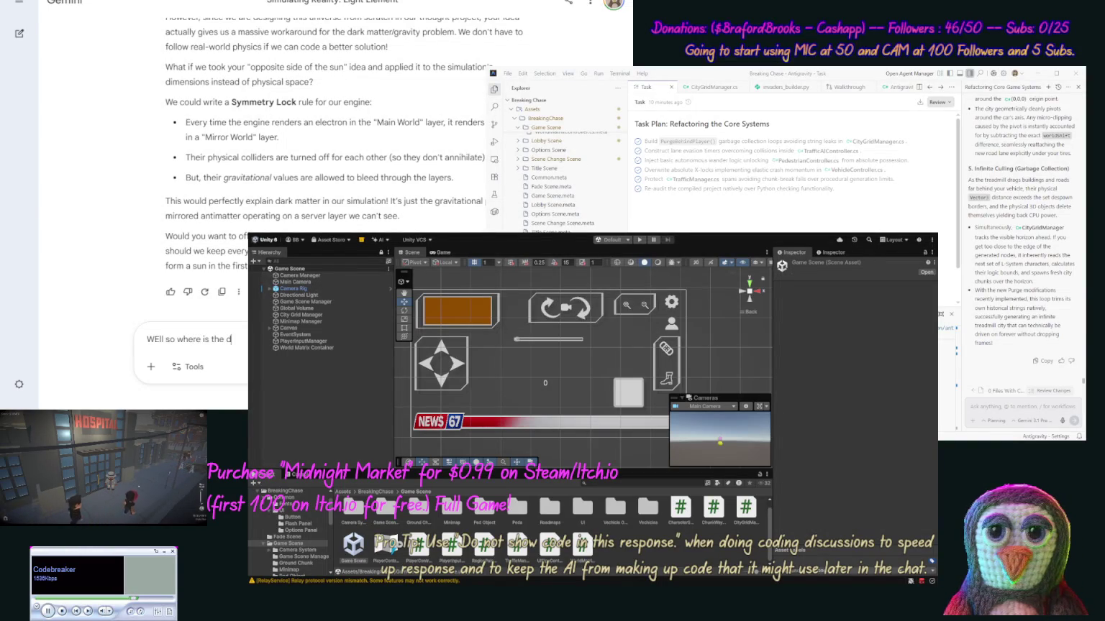
pyautogui.write('ark m')
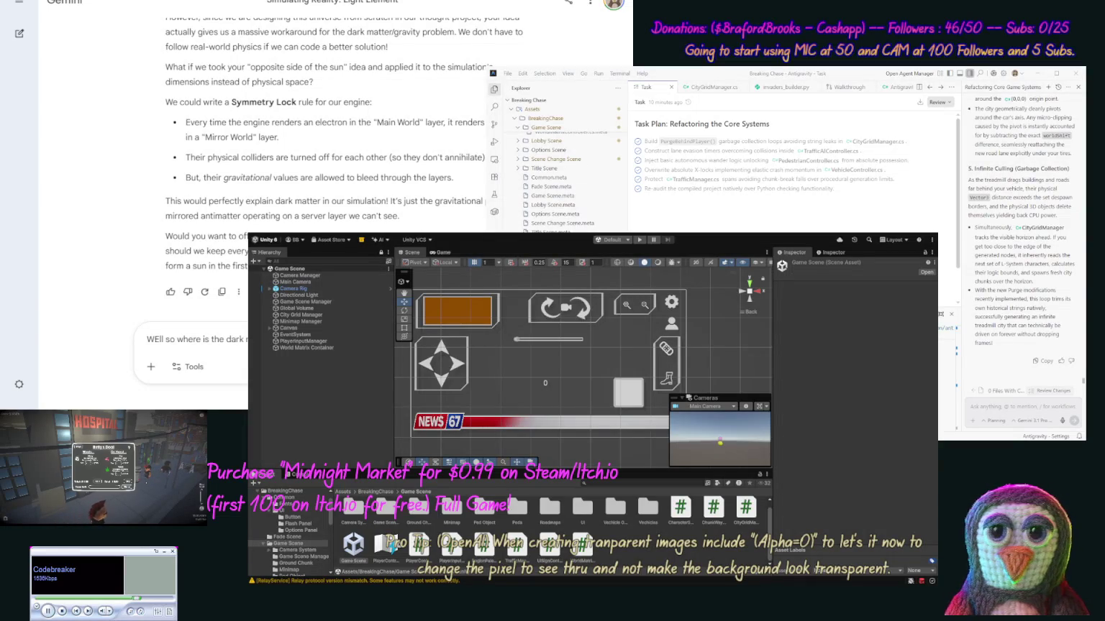
# Step: Send 'WEll so where is the dark matter in our universe then?' and get the Galactic Halo answer
pyautogui.press('Return')
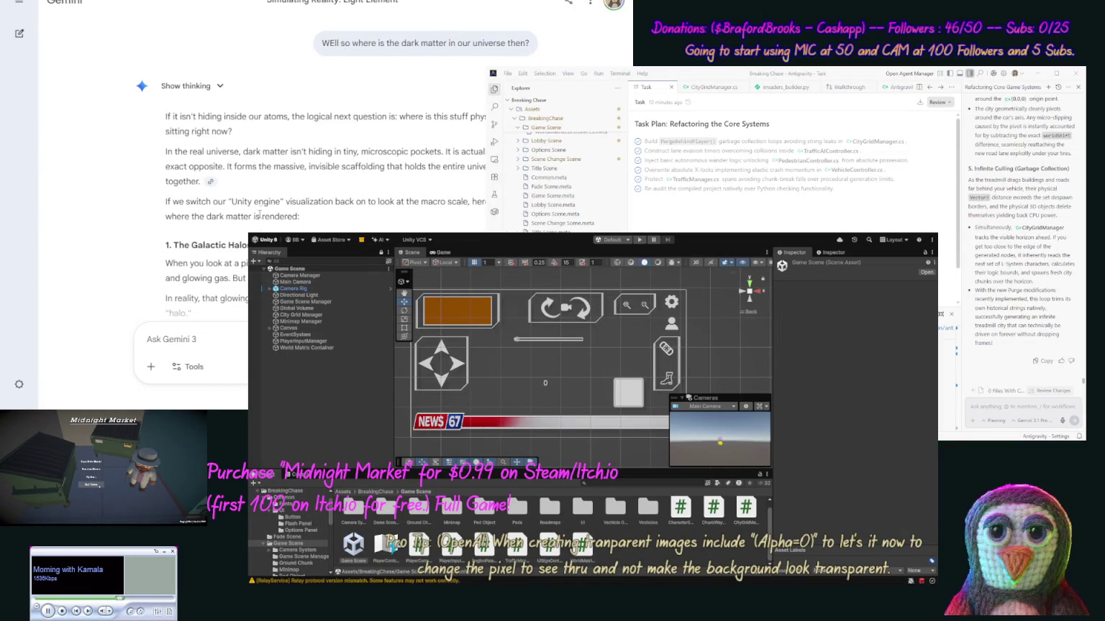
pyautogui.scroll(-3, 256, 145)
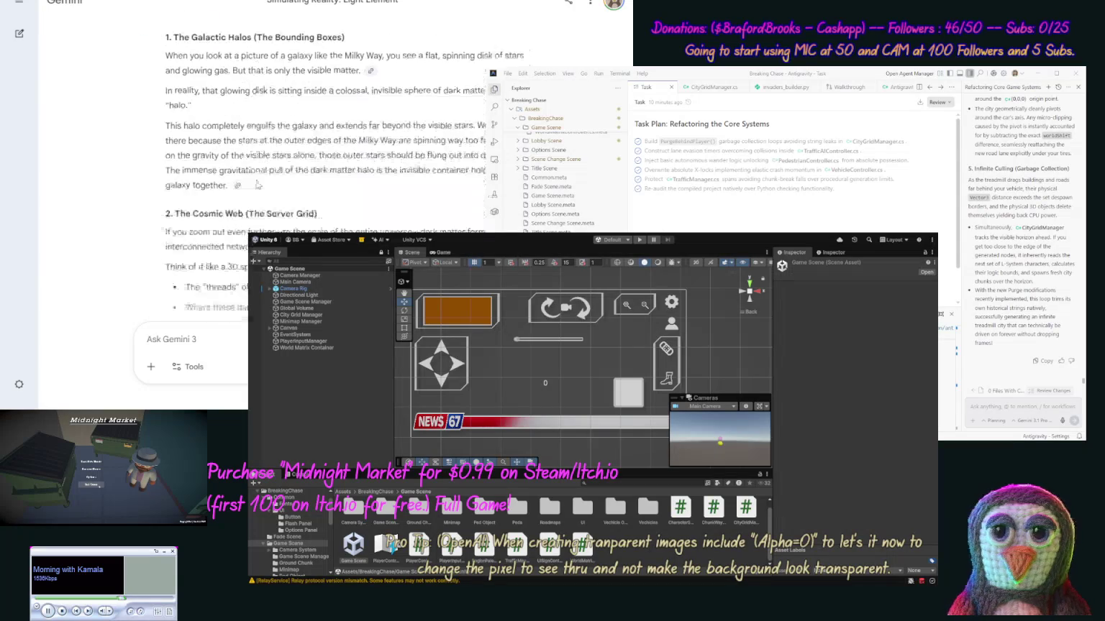
pyautogui.scroll(2, 253, 186)
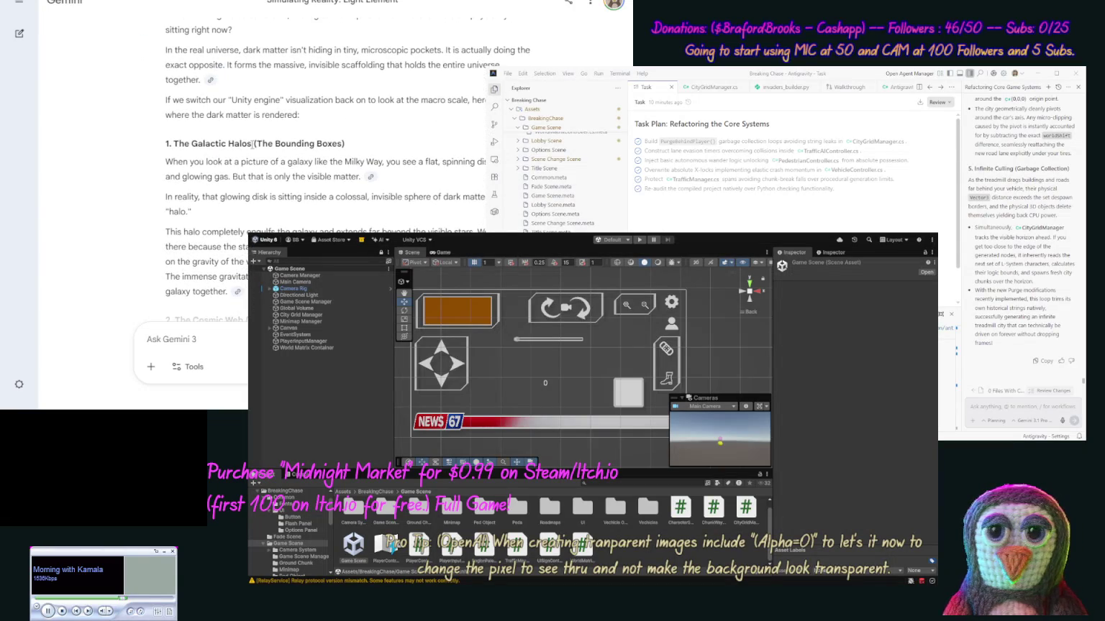
pyautogui.scroll(1, 256, 158)
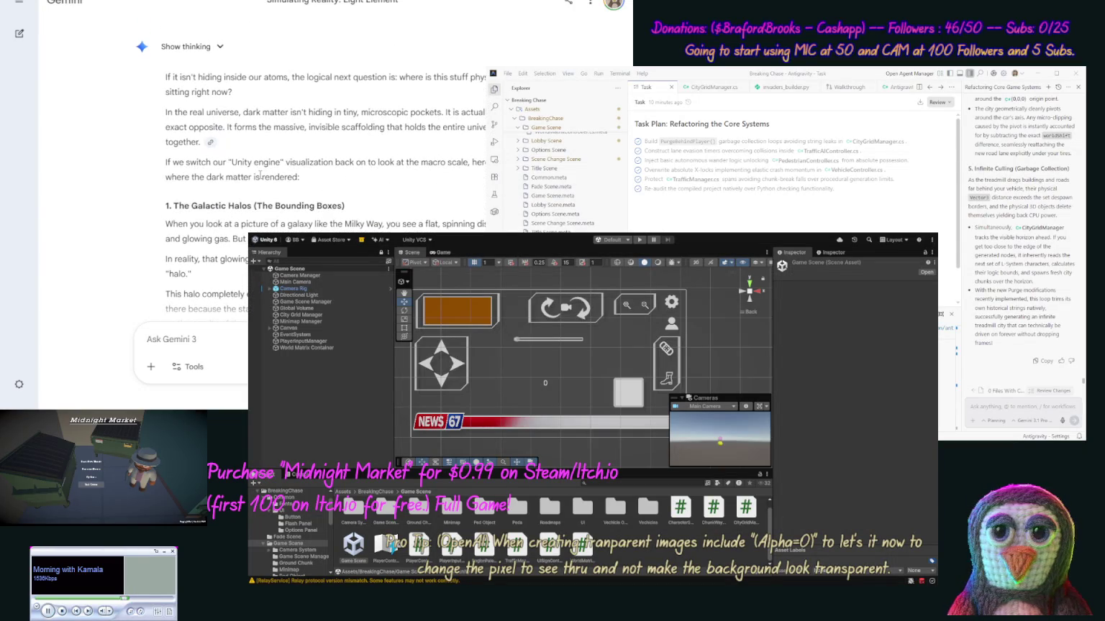
pyautogui.scroll(-1, 257, 185)
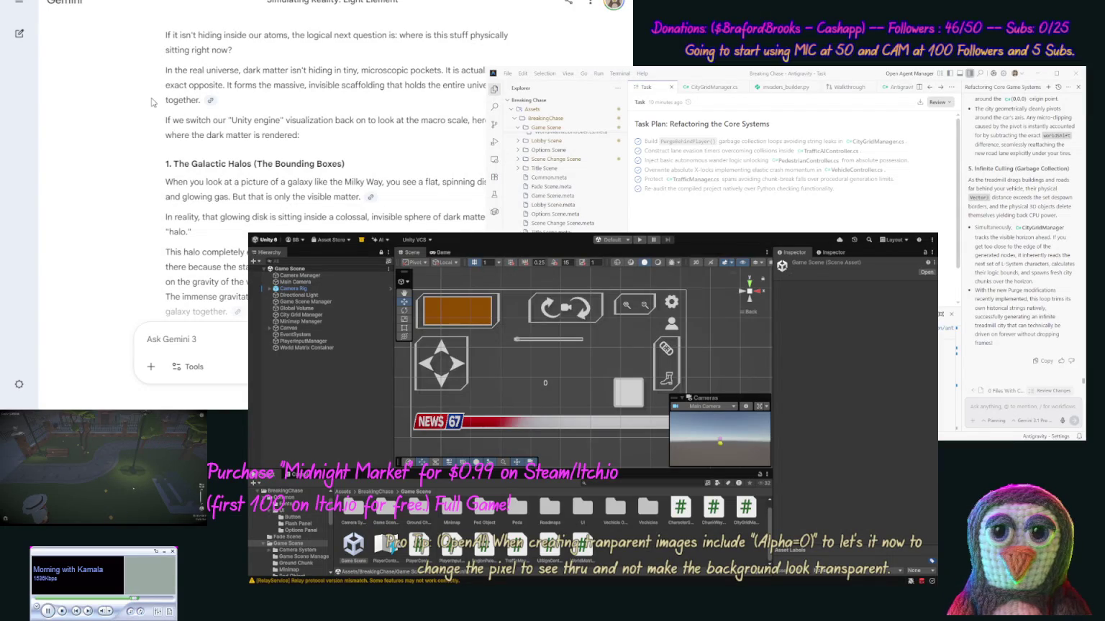
pyautogui.scroll(-3, 143, 139)
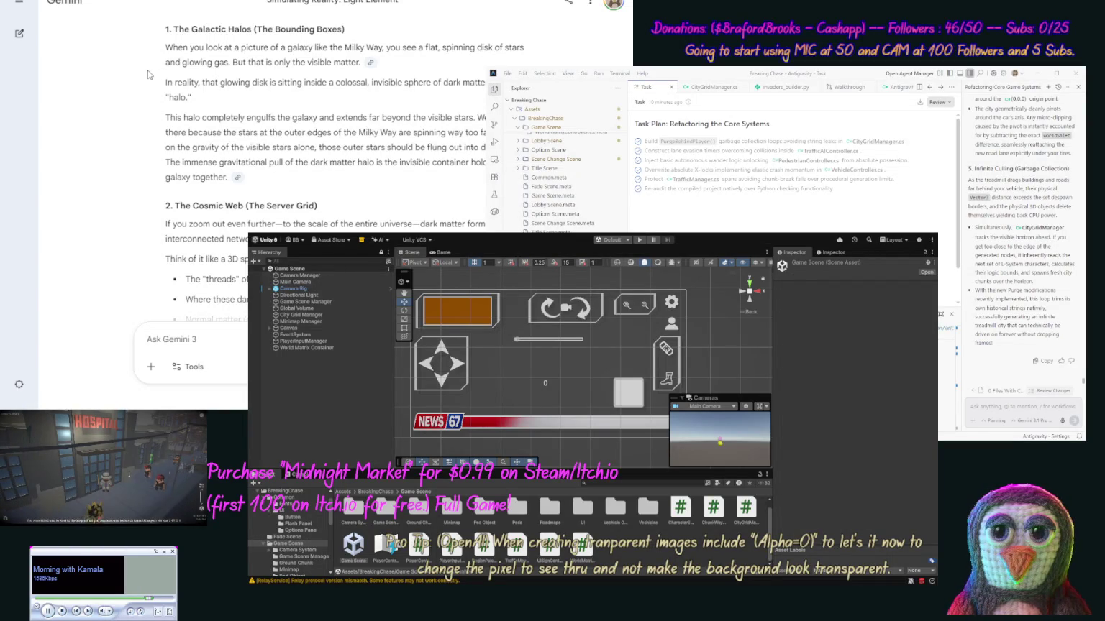
pyautogui.scroll(-2, 146, 86)
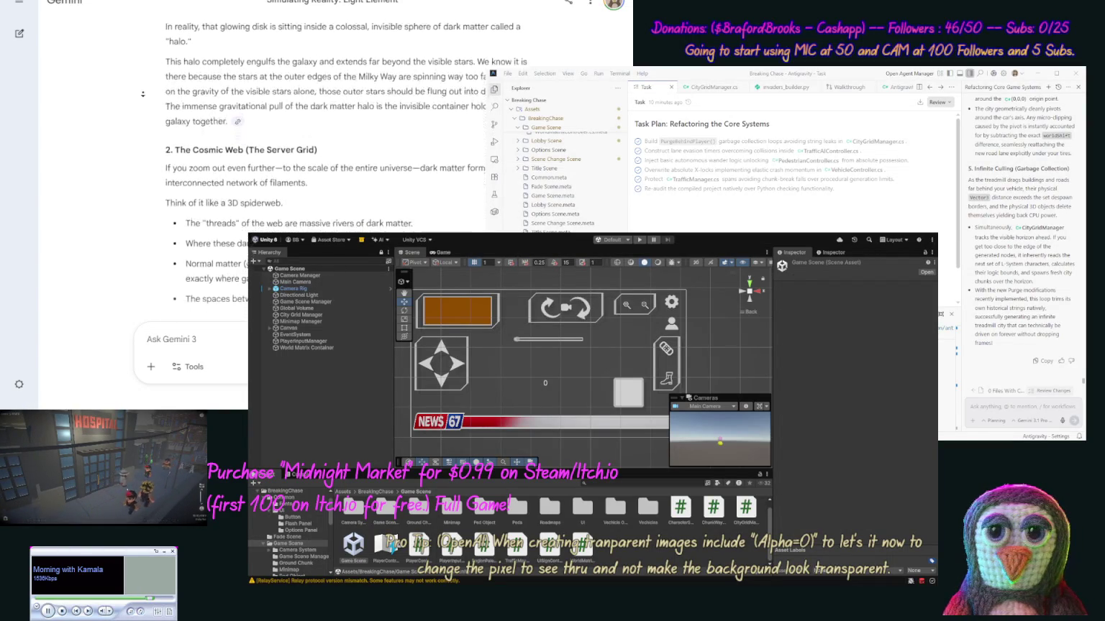